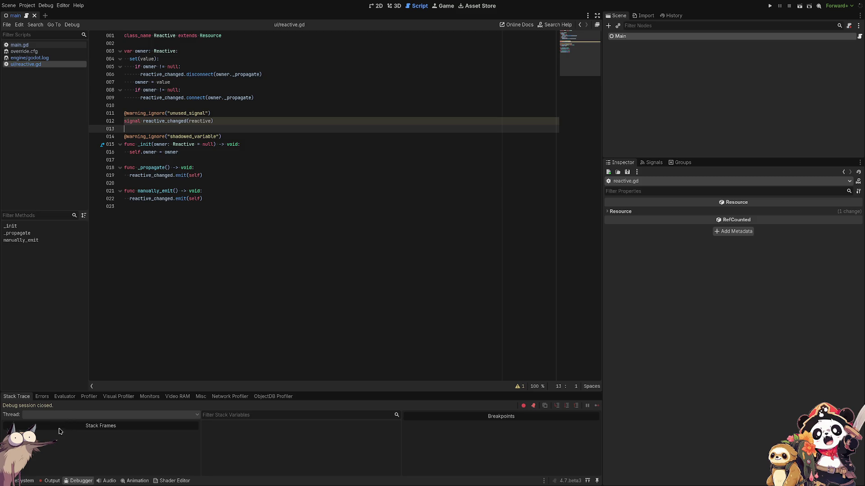
# Show a taller FileSystem dock and create the reactive_int.gd script in components/ui.
pyautogui.click(21, 481)
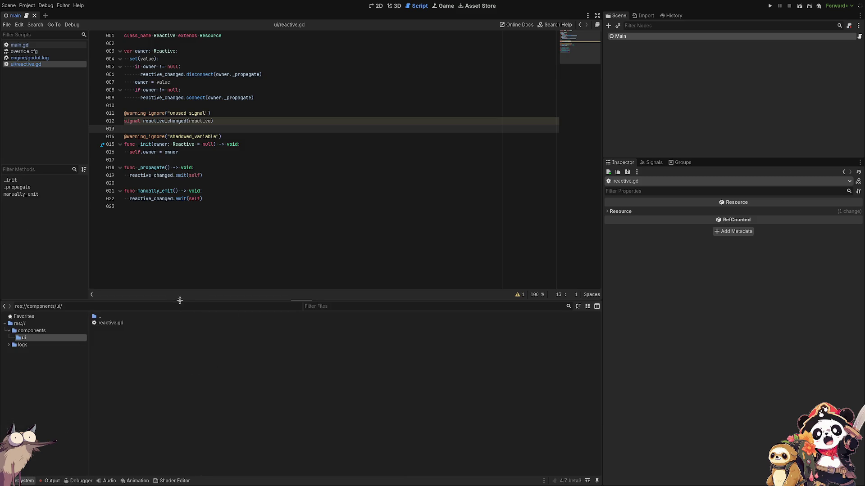
pyautogui.moveTo(180, 301); pyautogui.dragTo(185, 284)
pyautogui.rightClick(121, 327)
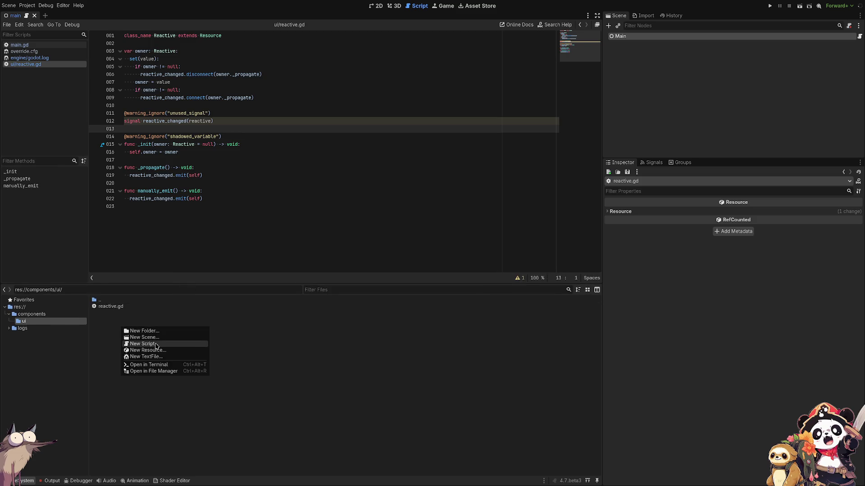
pyautogui.press('Escape')
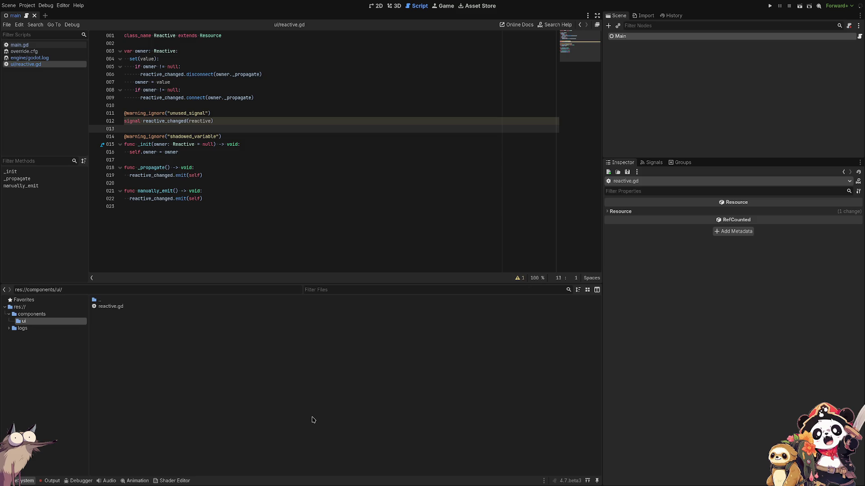
pyautogui.press('Return')
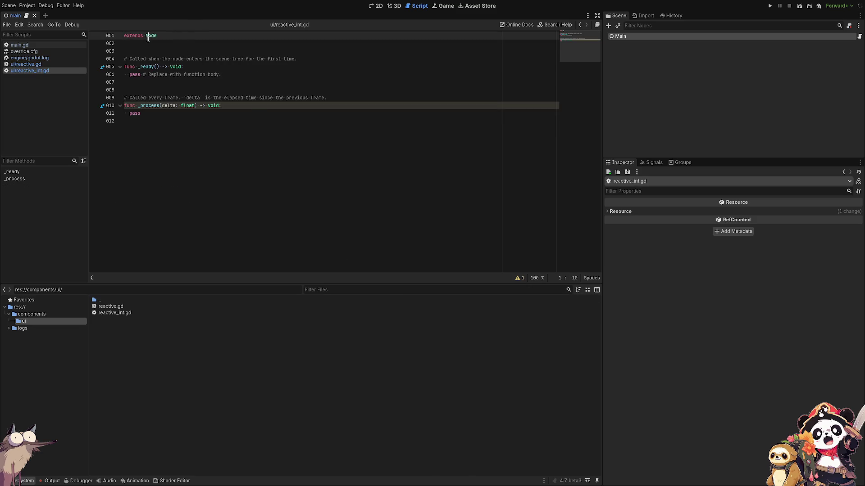
# Add class_name ReactiveInt, change the base class from Node to Reactive, and save.
pyautogui.click(125, 36)
pyautogui.write('class_name Re')
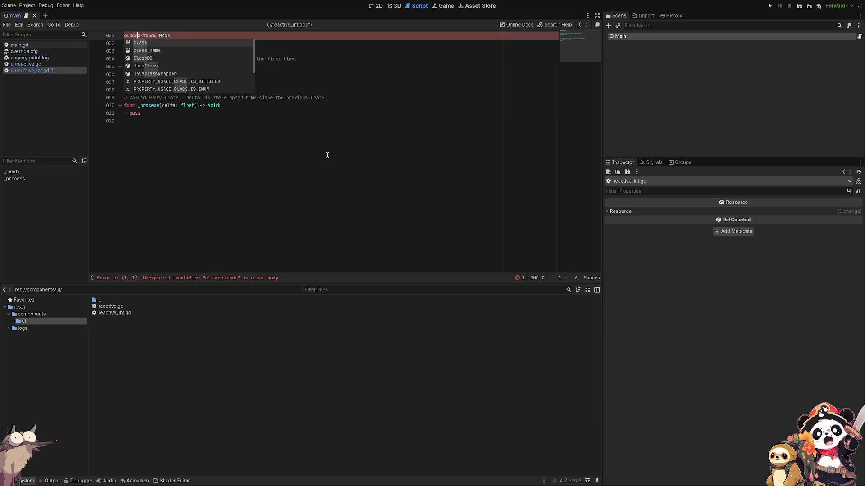
pyautogui.write('activeIn')
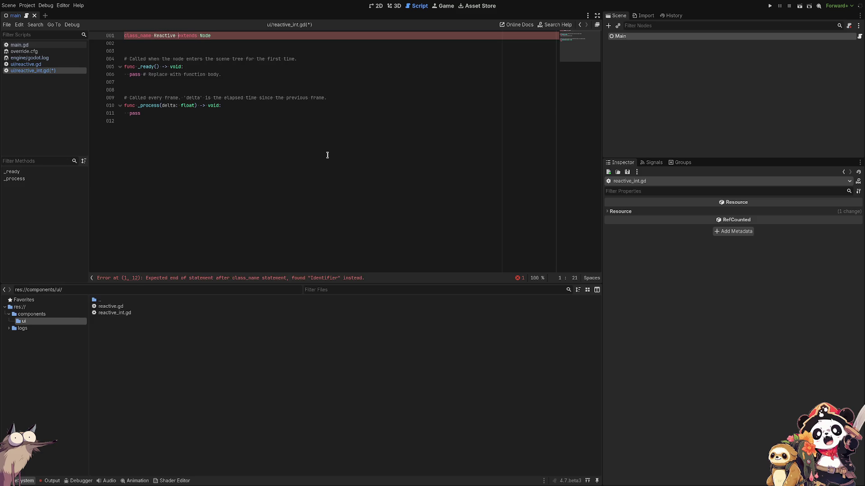
pyautogui.write('t')
pyautogui.press('Right')
pyautogui.press('Right')
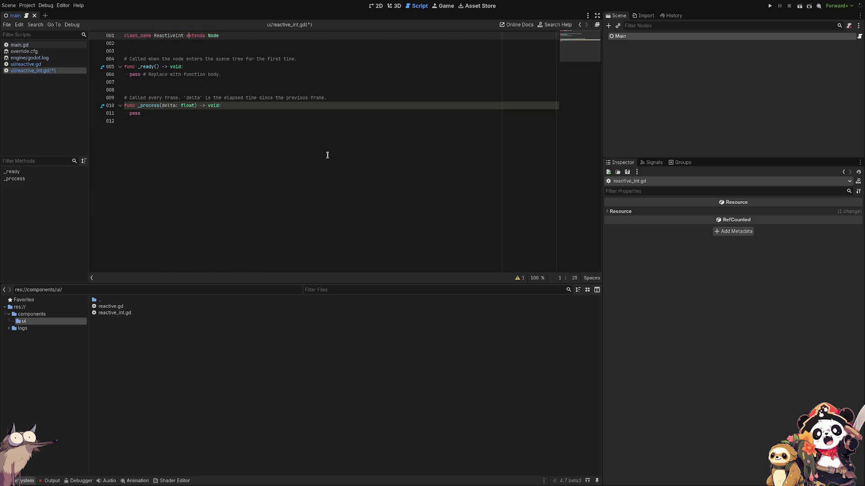
pyautogui.press('BackSpace')
pyautogui.press('BackSpace')
pyautogui.press('BackSpace')
pyautogui.write('Rea')
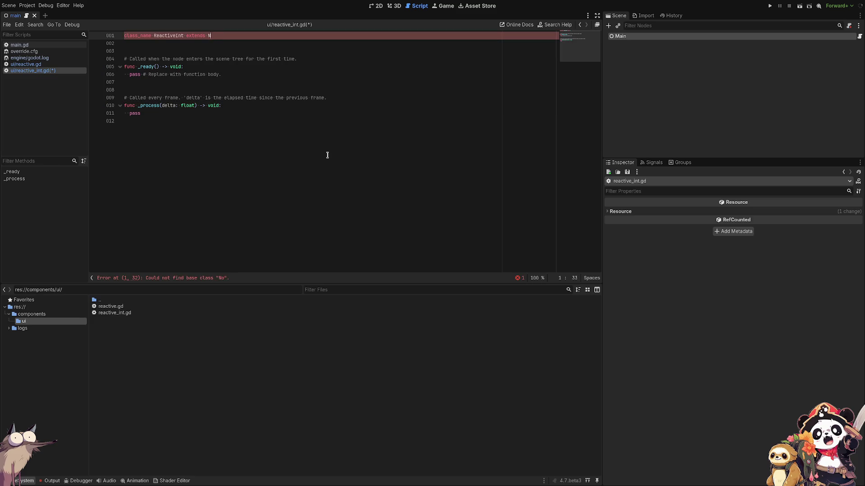
pyautogui.write('ctiv')
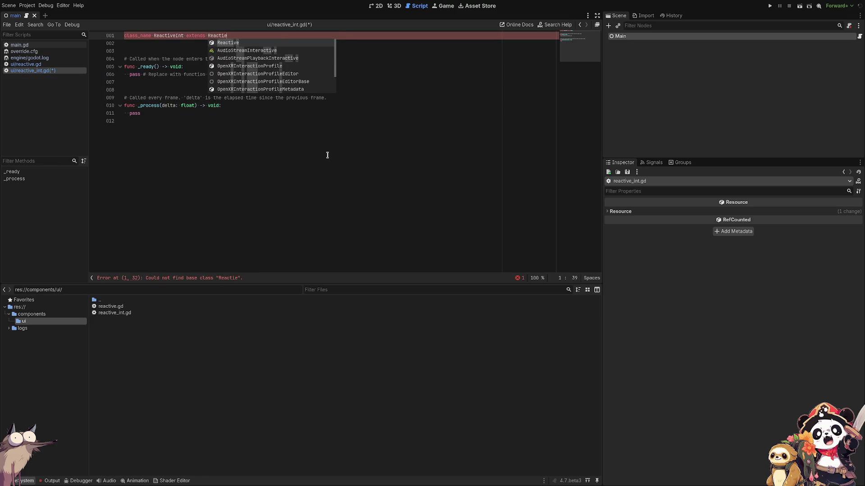
pyautogui.press('Return')
pyautogui.click(219, 52)
pyautogui.hotkey('ctrl', 's')
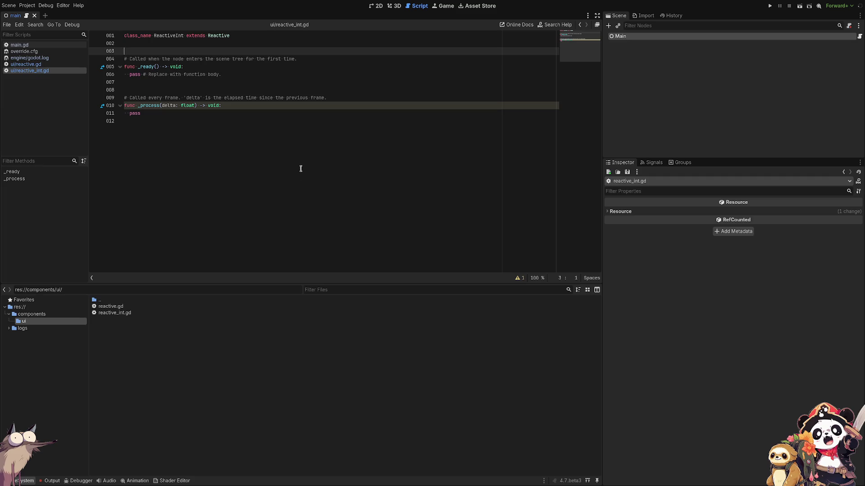
# Delete the template functions from reactive_int.gd and save the script.
pyautogui.click(170, 97)
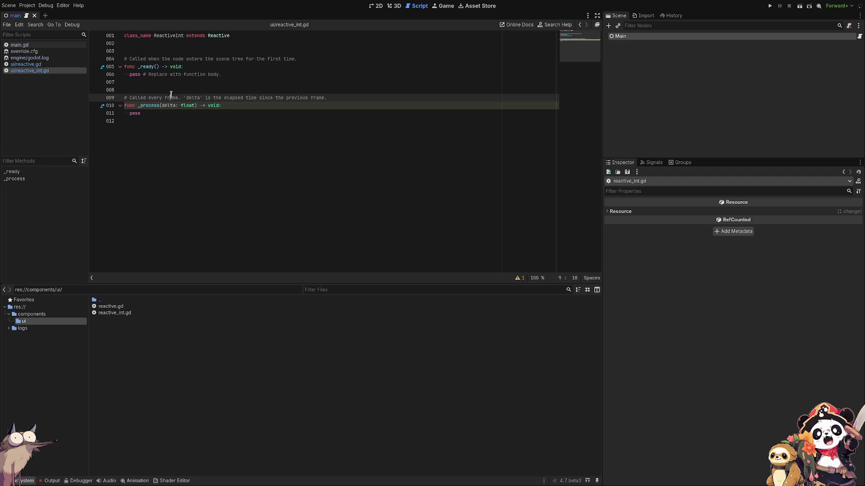
pyautogui.moveTo(154, 120)
pyautogui.mouseDown()
pyautogui.moveTo(149, 68)
pyautogui.moveTo(130, 51)
pyautogui.mouseUp()
pyautogui.press('BackSpace')
pyautogui.press('BackSpace')
pyautogui.press('Return')
pyautogui.hotkey('ctrl', 's')
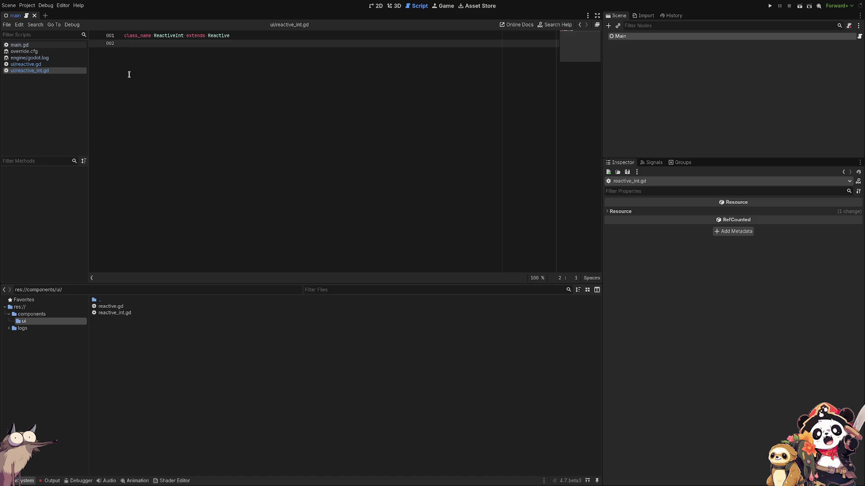
# Declare the _init constructor using autocomplete and start its indented body.
pyautogui.press('Return')
pyautogui.write('func ')
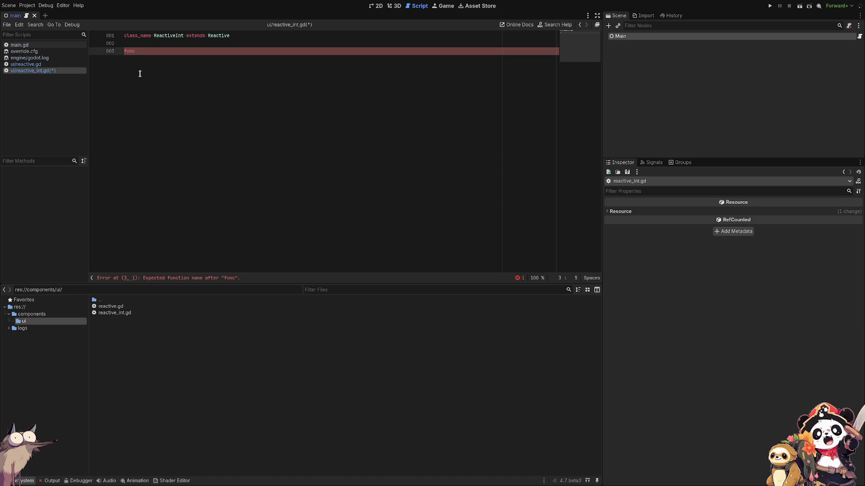
pyautogui.write('_in')
pyautogui.press('Return')
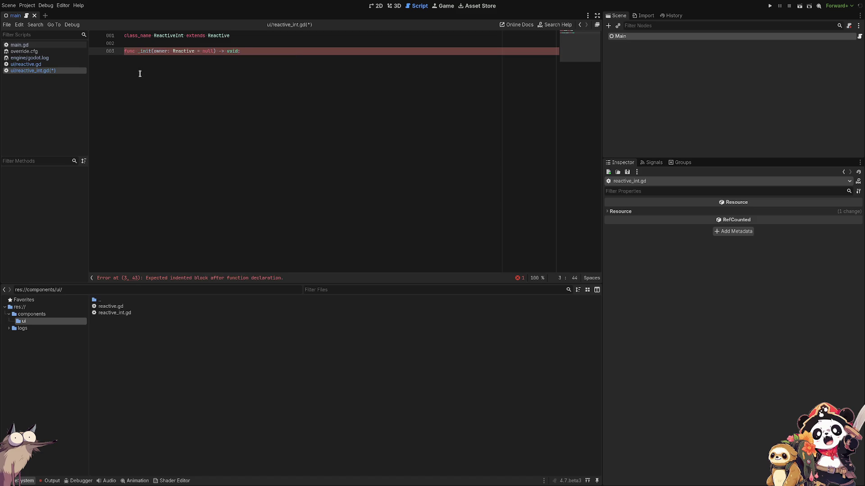
pyautogui.press('Return')
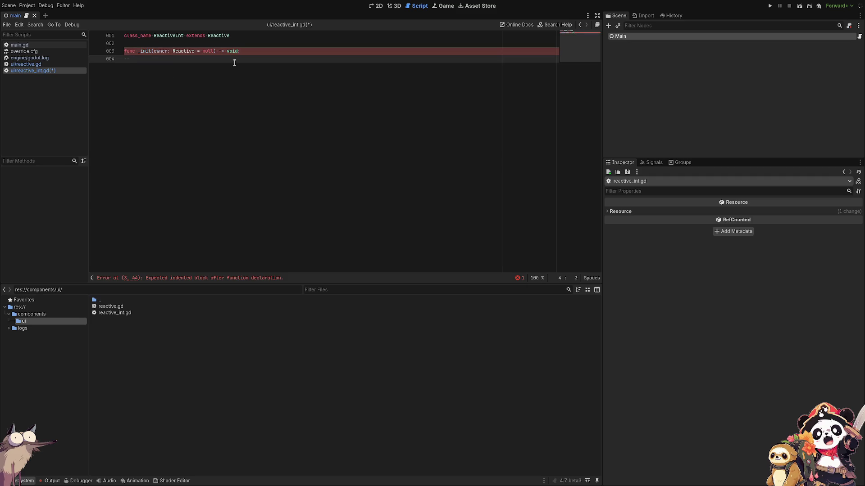
# Call super._init(owner) in the constructor body and save the script.
pyautogui.write('su')
pyautogui.press('Return')
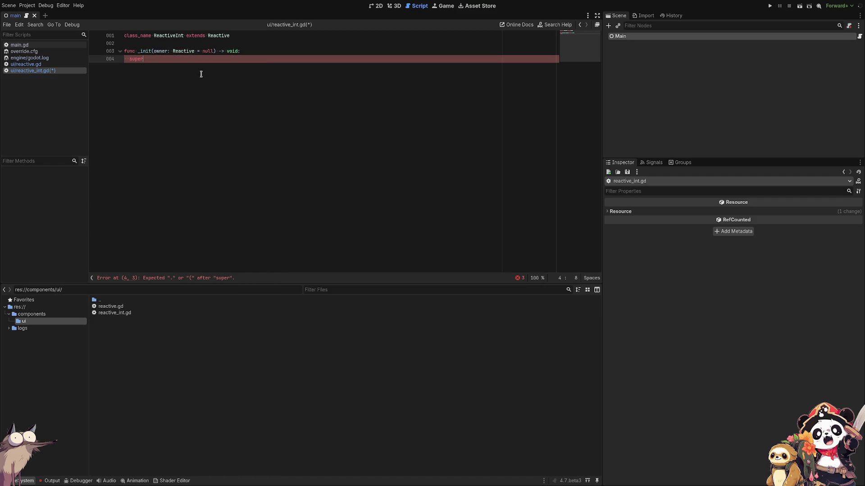
pyautogui.write('._init')
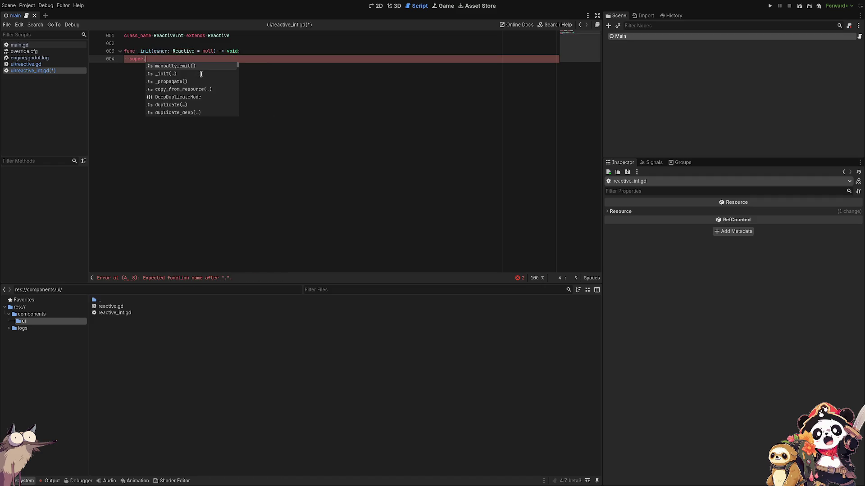
pyautogui.press('Return')
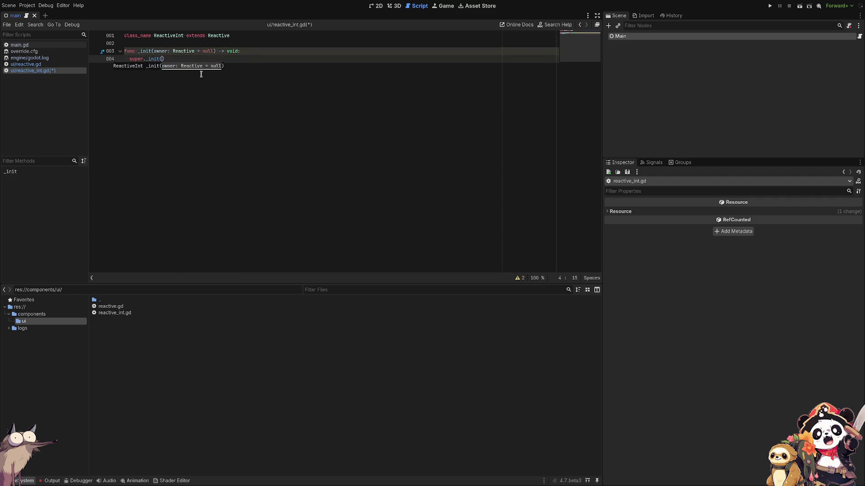
pyautogui.press('BackSpace')
pyautogui.write('(')
pyautogui.write('owner')
pyautogui.hotkey('ctrl', 's')
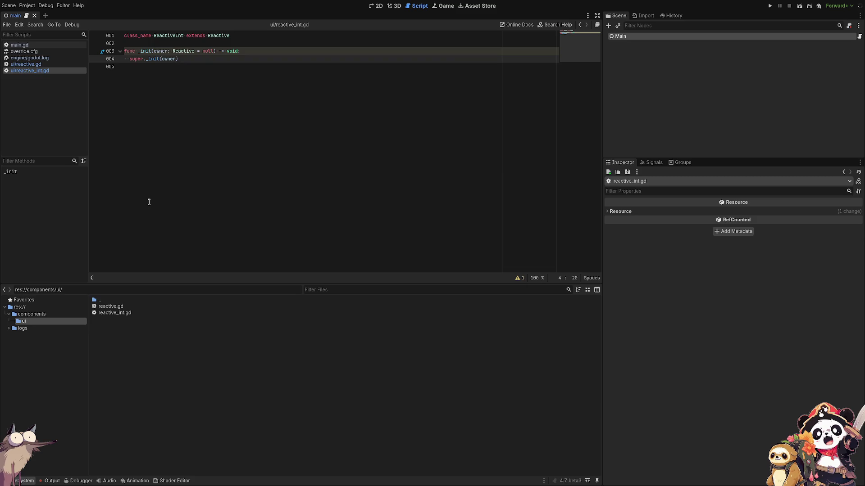
pyautogui.write(')')
pyautogui.click(200, 69)
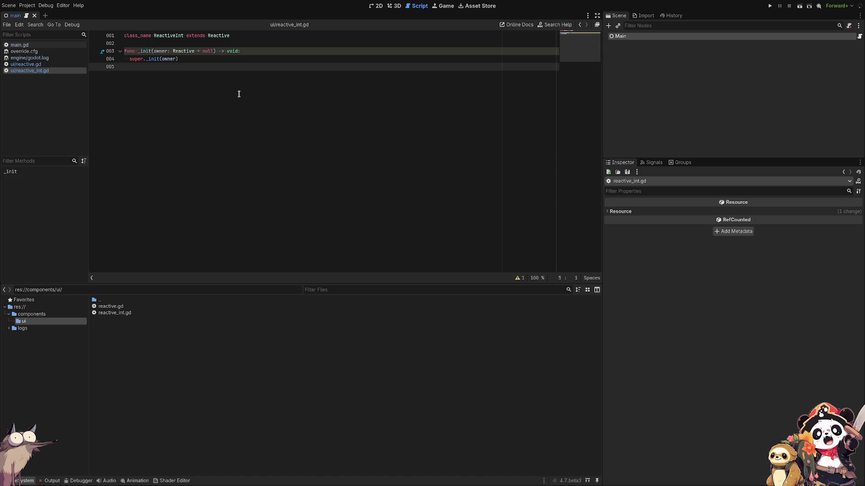
pyautogui.press('Return')
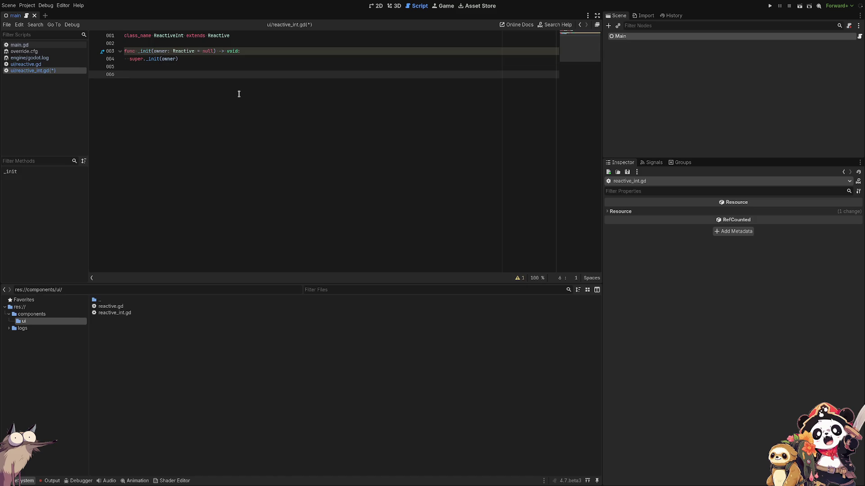
# Insert a leading value: int parameter into _init and save.
pyautogui.click(153, 51)
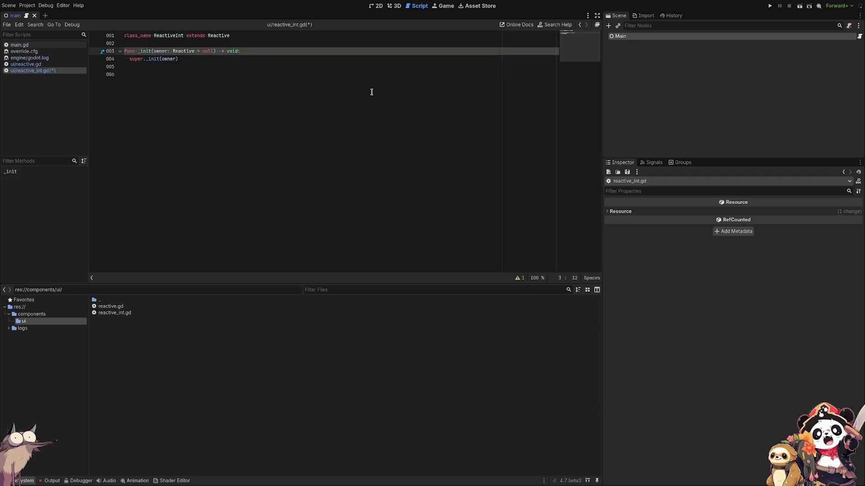
pyautogui.write('value')
pyautogui.write(': ')
pyautogui.write('int,')
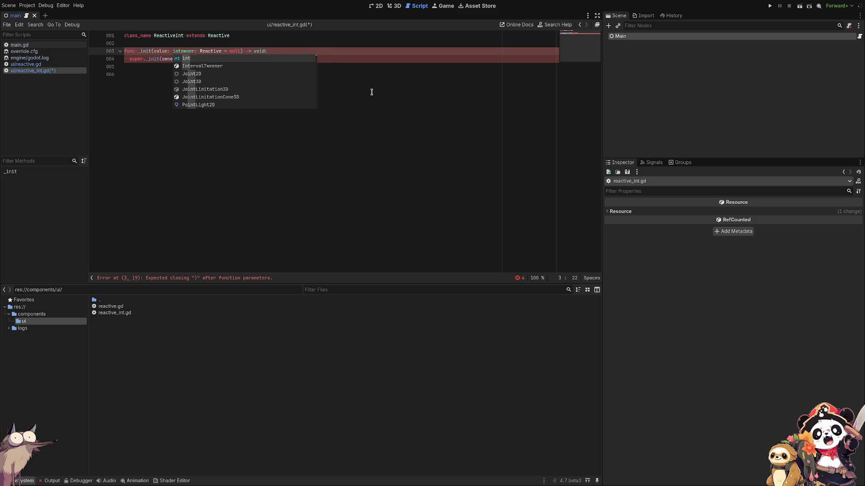
pyautogui.hotkey('ctrl', 's')
pyautogui.click(193, 72)
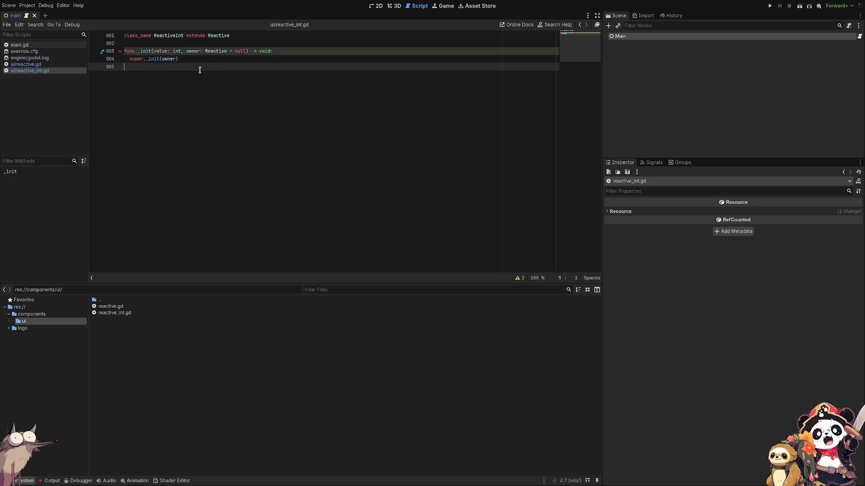
# Add blank lines below the class declaration, above the constructor.
pyautogui.click(154, 45)
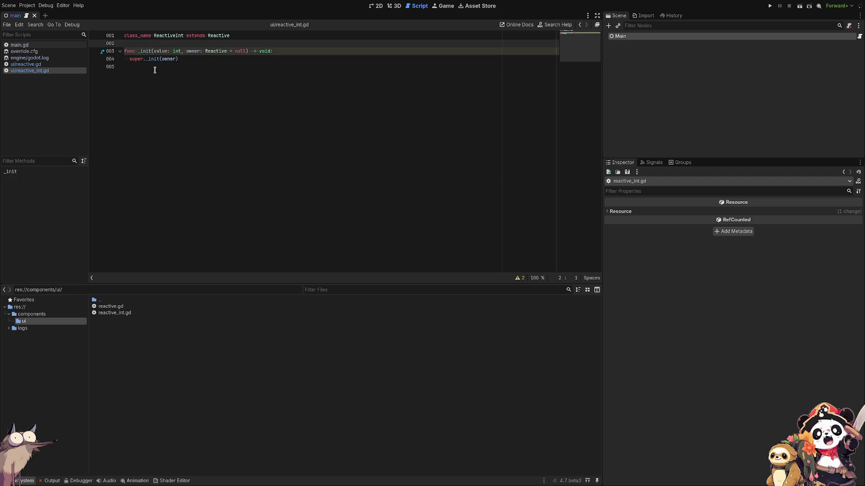
pyautogui.press('Return')
pyautogui.press('Return')
pyautogui.press('Up')
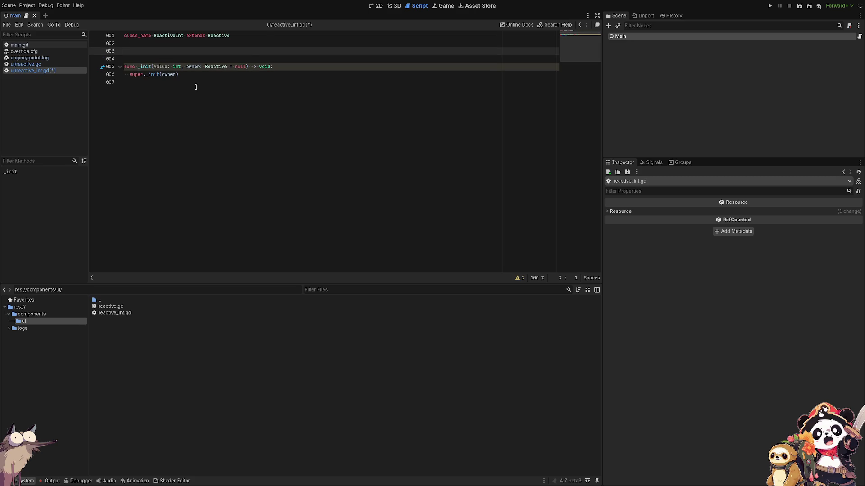
# Declare var value: int: on line 3, starting an indented setter block.
pyautogui.write('var int')
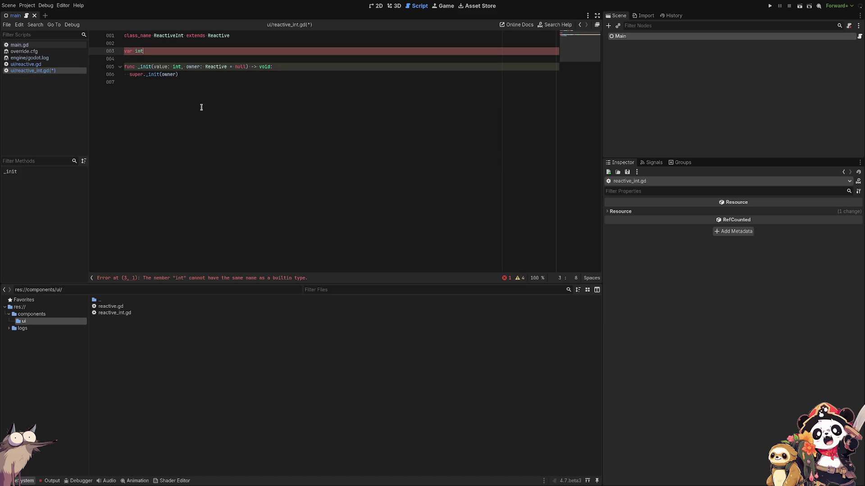
pyautogui.click(45, 65)
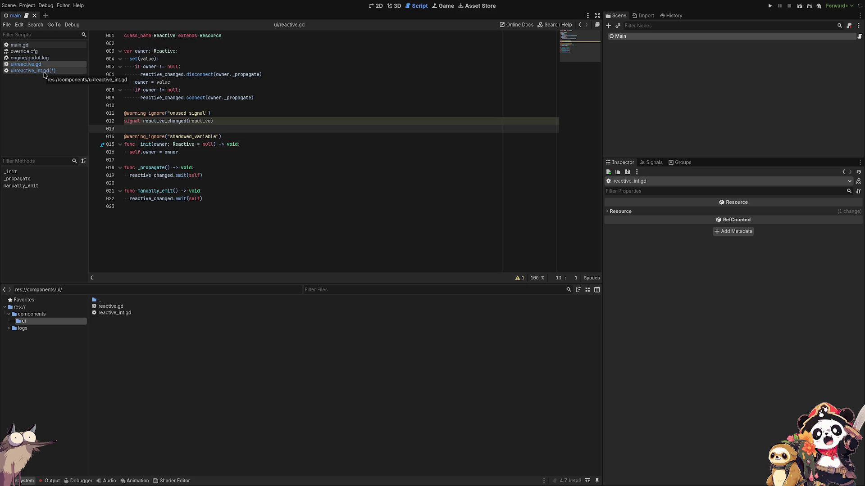
pyautogui.click(44, 73)
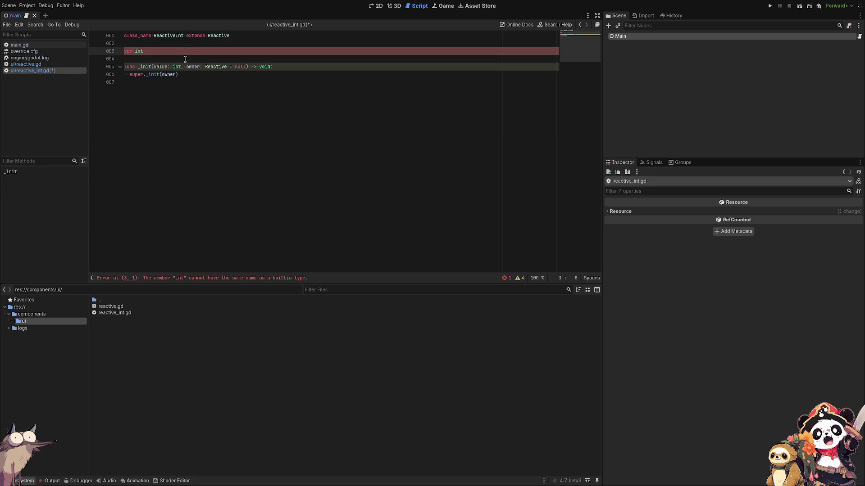
pyautogui.write('value')
pyautogui.press('BackSpace')
pyautogui.press('BackSpace')
pyautogui.press('BackSpace')
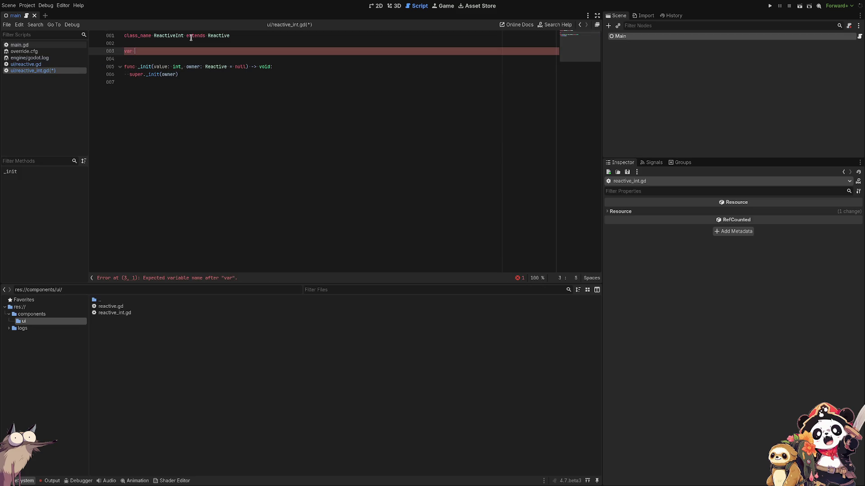
pyautogui.write('value: int =')
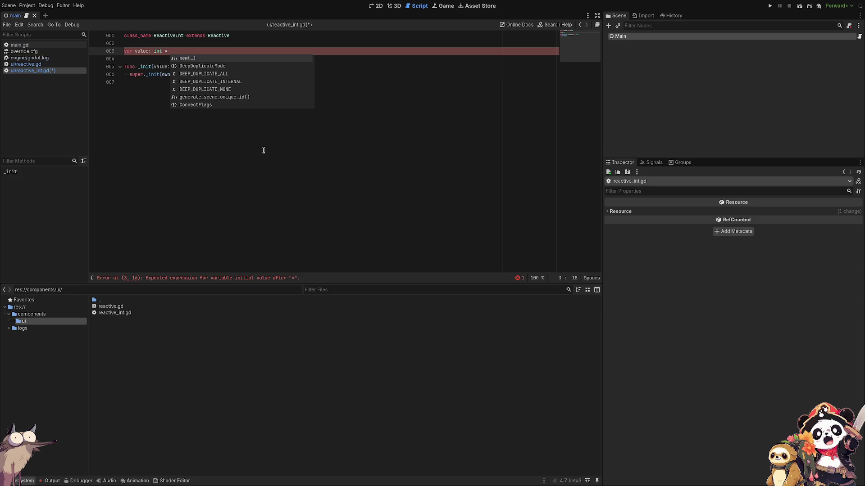
pyautogui.press('BackSpace')
pyautogui.press('BackSpace')
pyautogui.press('BackSpace')
pyautogui.write(':')
pyautogui.press('Return')
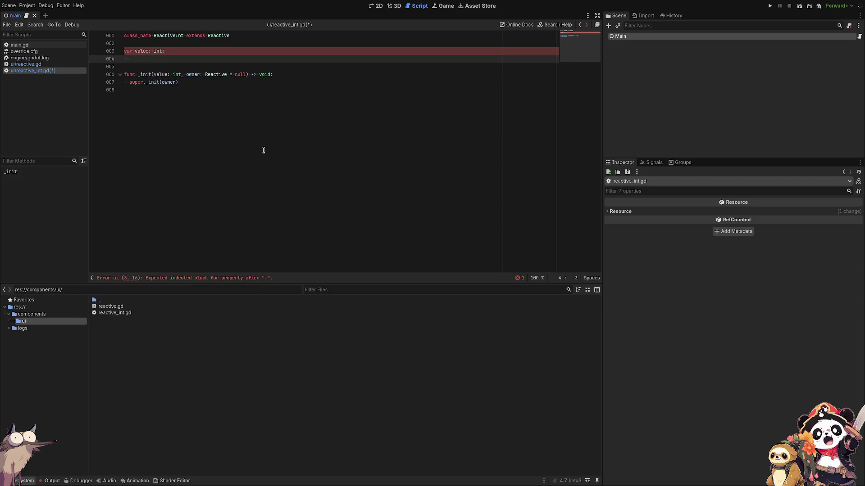
# Write the setter header set(value): with the body value = value.
pyautogui.write('set(')
pyautogui.write('value')
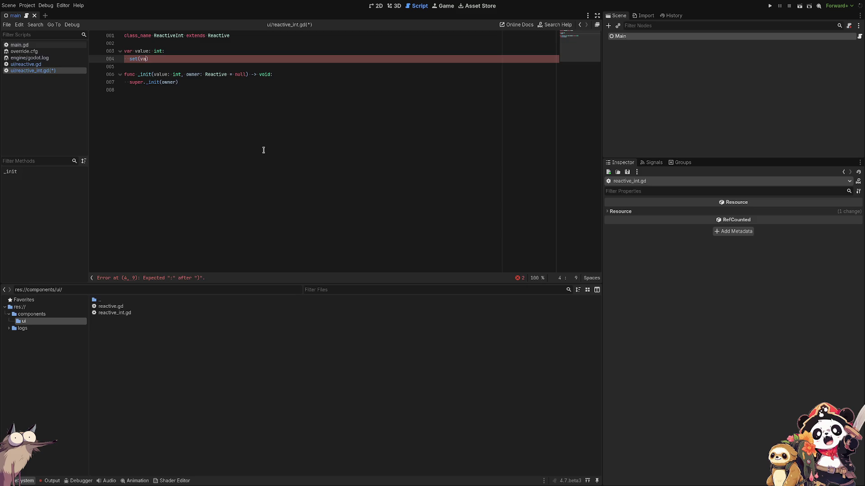
pyautogui.write('):')
pyautogui.press('Return')
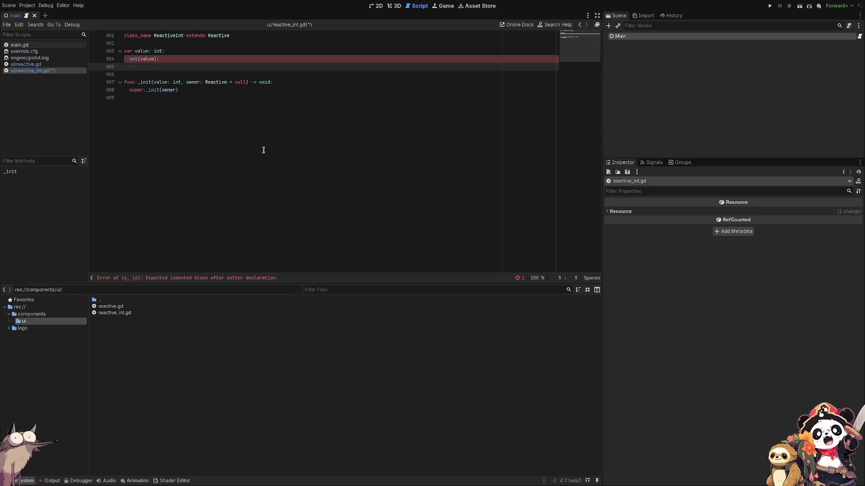
pyautogui.write('value ')
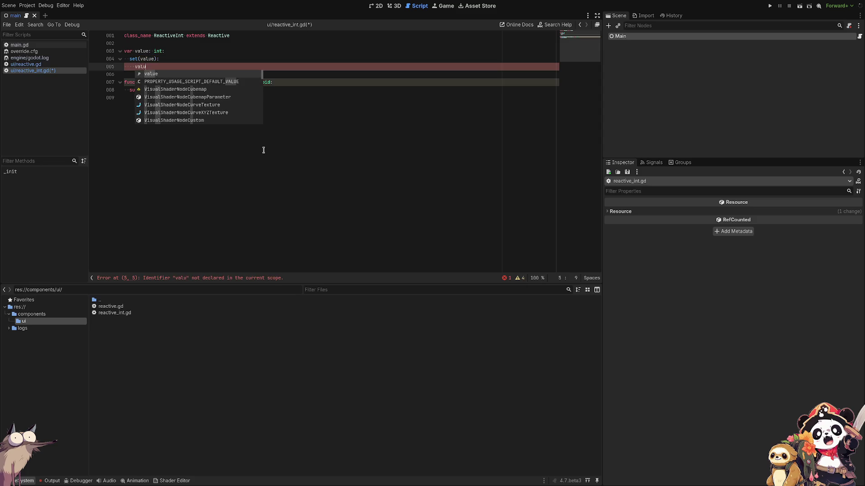
pyautogui.write('= value')
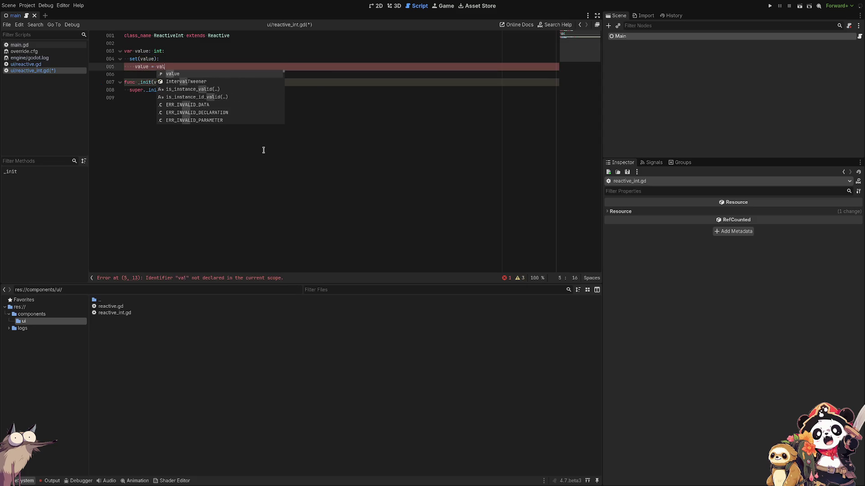
pyautogui.press('Escape')
pyautogui.press('Return')
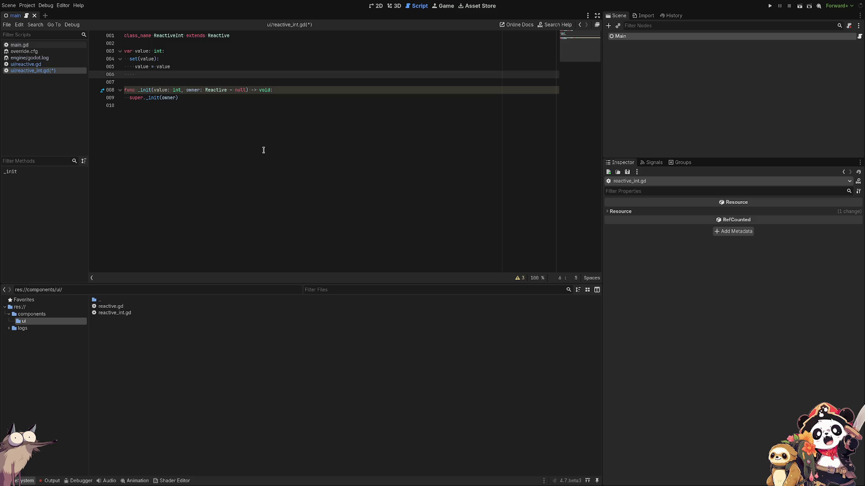
# Make the setter emit reactive_changed(self) and return value, then save.
pyautogui.write('react')
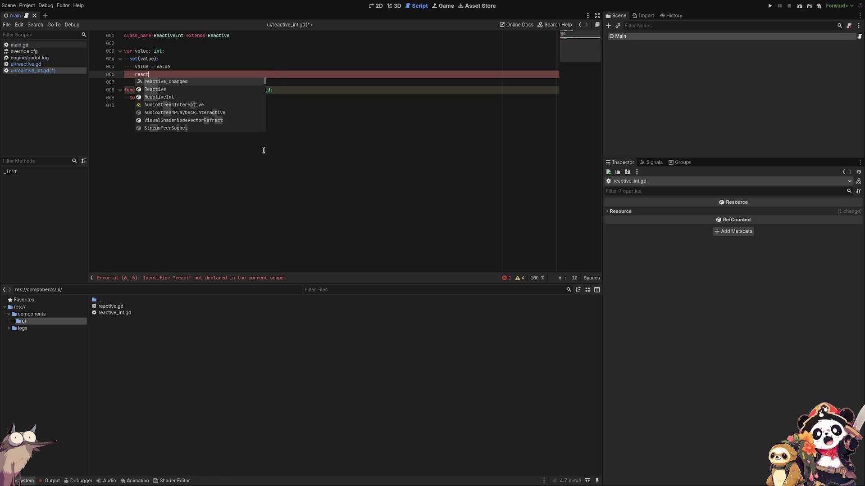
pyautogui.press('Return')
pyautogui.write('.')
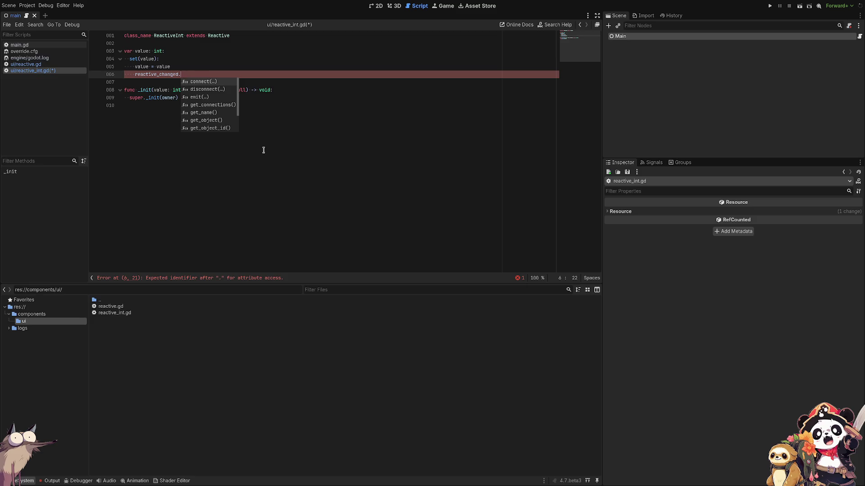
pyautogui.press('Down')
pyautogui.press('Down')
pyautogui.press('Return')
pyautogui.write('self')
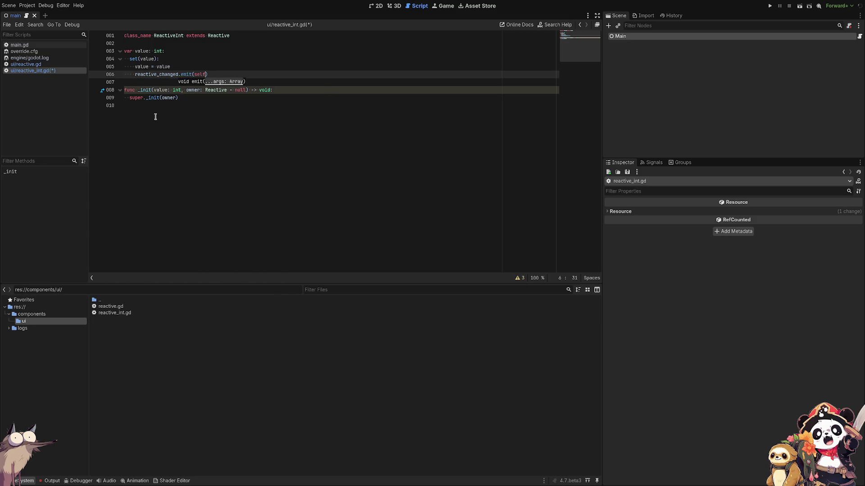
pyautogui.click(239, 75)
pyautogui.press('Return')
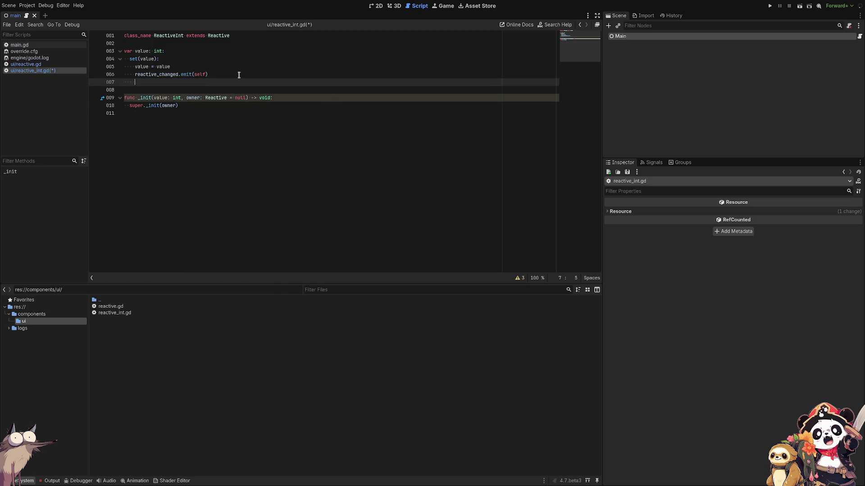
pyautogui.write('re')
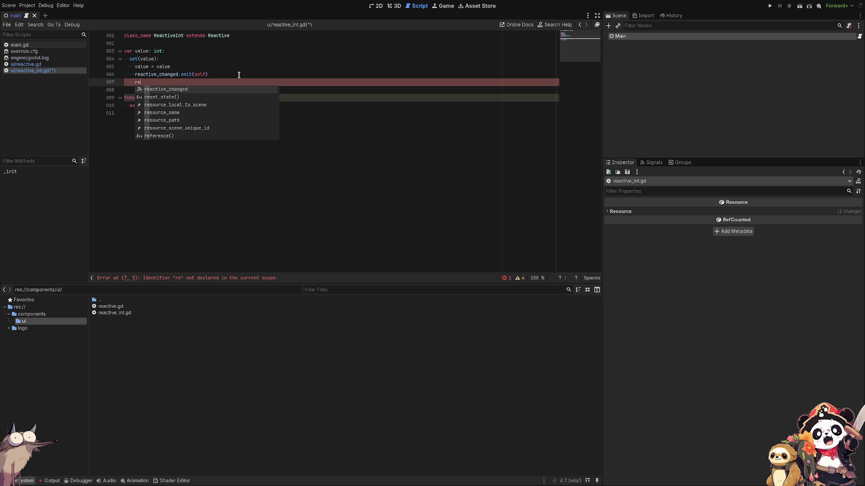
pyautogui.write('turn ')
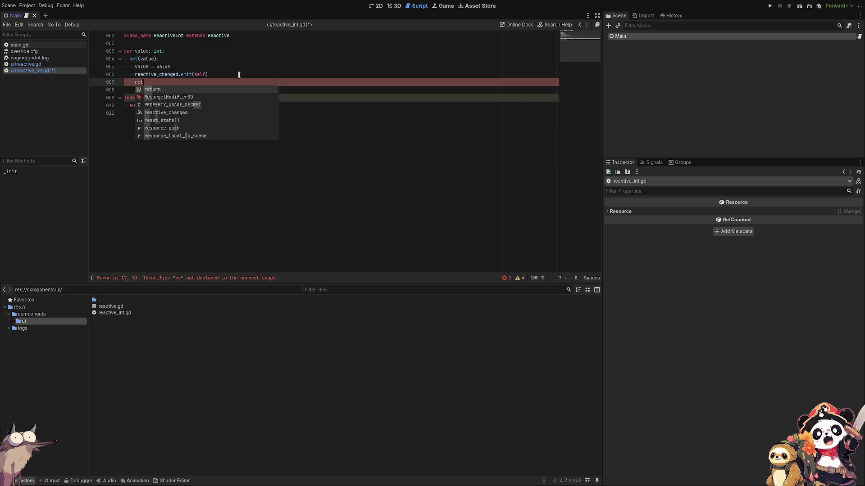
pyautogui.write('value')
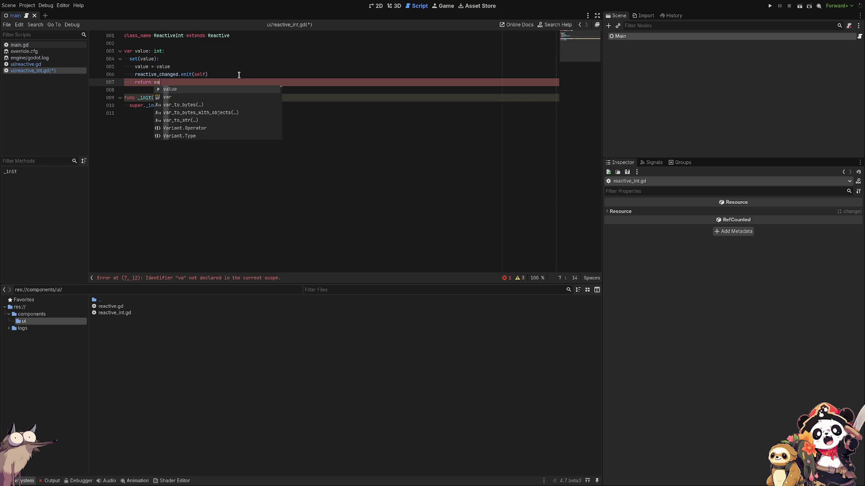
pyautogui.press('Escape')
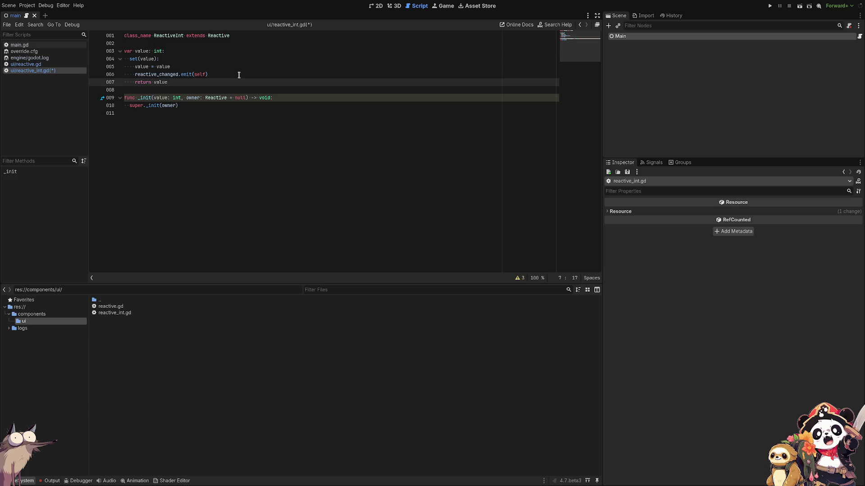
pyautogui.hotkey('ctrl', 's')
# Assign self.value = value in _init and add a blank line above _init.
pyautogui.click(169, 44)
pyautogui.click(199, 104)
pyautogui.press('Return')
pyautogui.write('self')
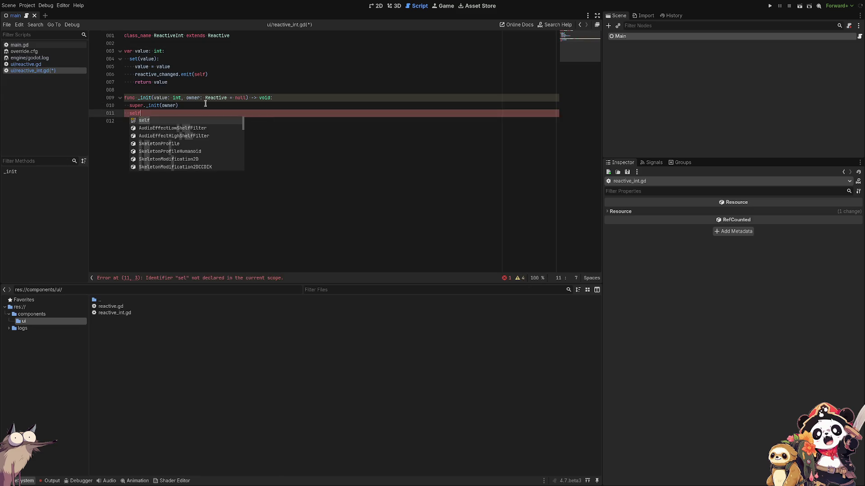
pyautogui.write('.')
pyautogui.press('Return')
pyautogui.write('= v')
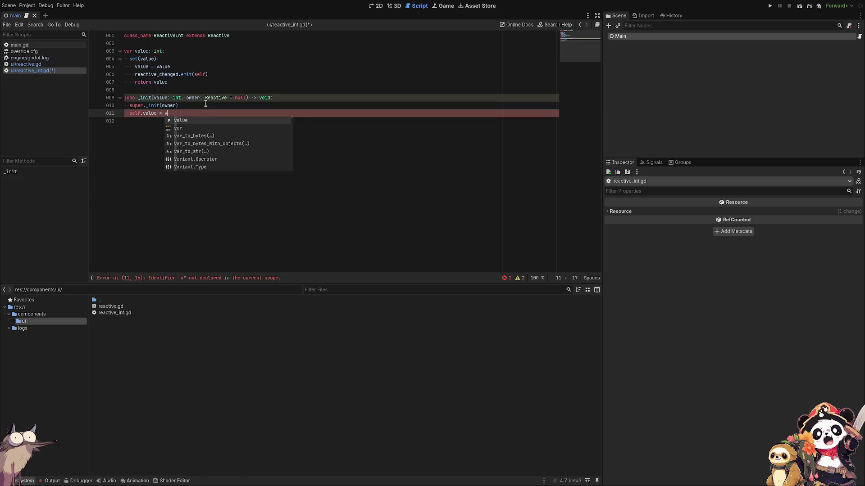
pyautogui.press('Return')
pyautogui.click(196, 93)
pyautogui.press('Return')
pyautogui.write('@war')
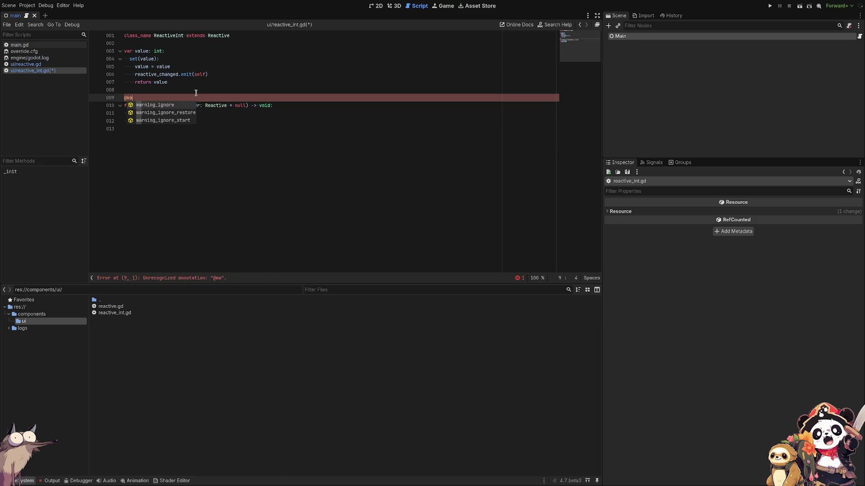
pyautogui.press('Return')
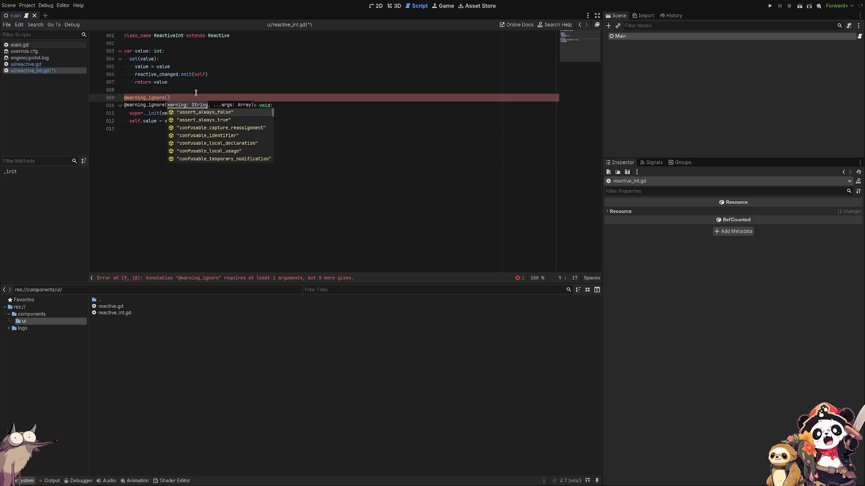
pyautogui.write('"')
pyautogui.write('shadow')
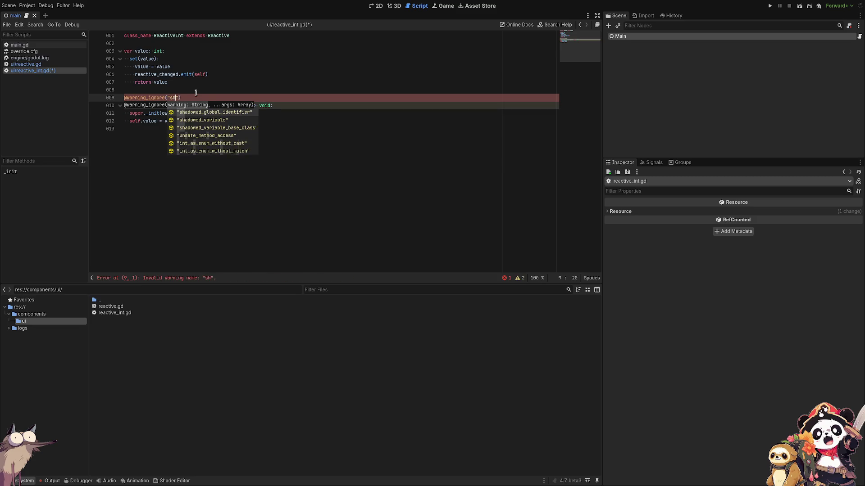
pyautogui.press('Down')
pyautogui.press('Return')
pyautogui.hotkey('ctrl', 's')
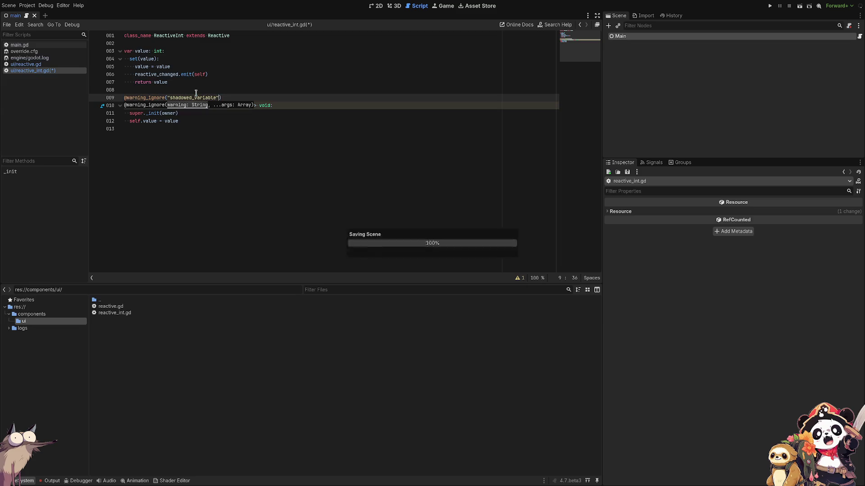
pyautogui.click(200, 93)
pyautogui.click(180, 135)
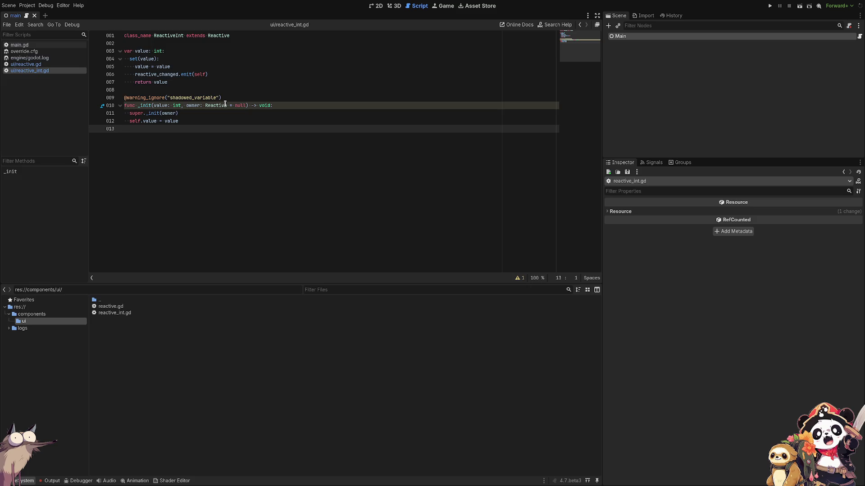
# Open the warnings list to review the remaining base-class shadowing warning for owner.
pyautogui.click(518, 278)
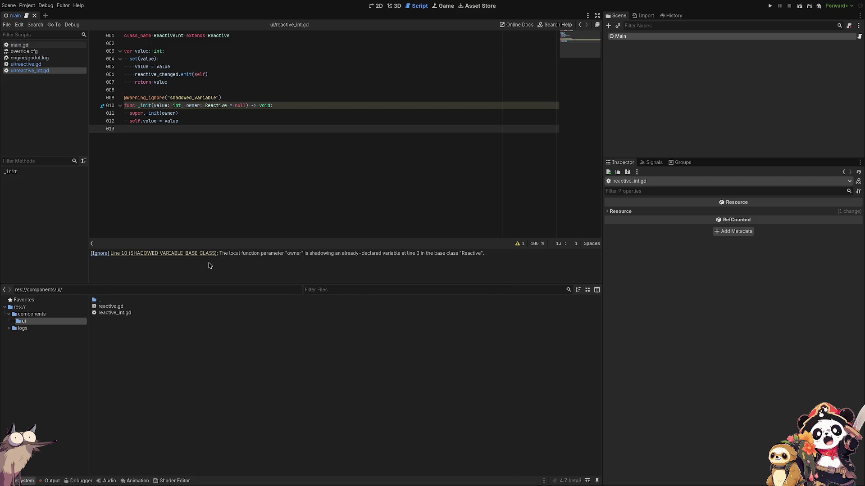
pyautogui.moveTo(294, 255); pyautogui.dragTo(379, 254)
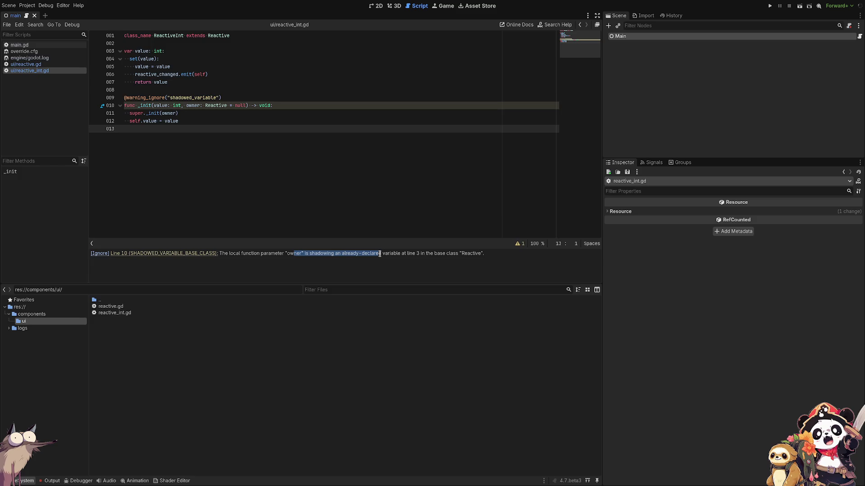
pyautogui.click(209, 141)
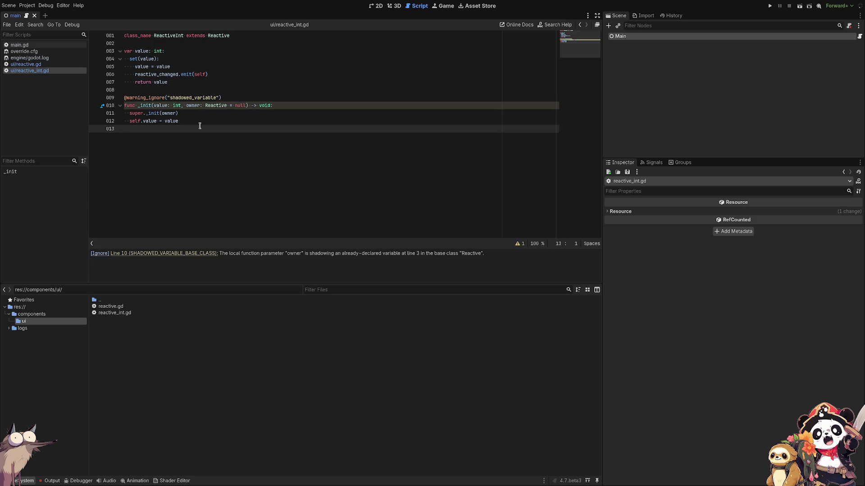
pyautogui.click(233, 98)
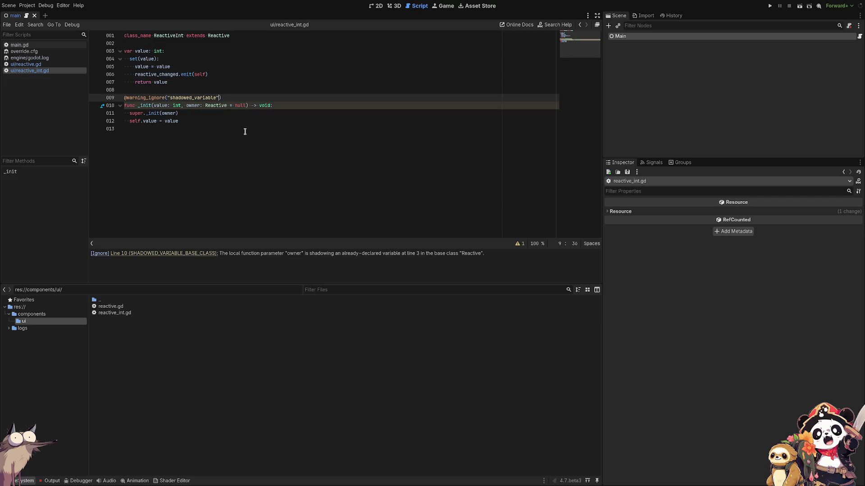
pyautogui.write(', "shad')
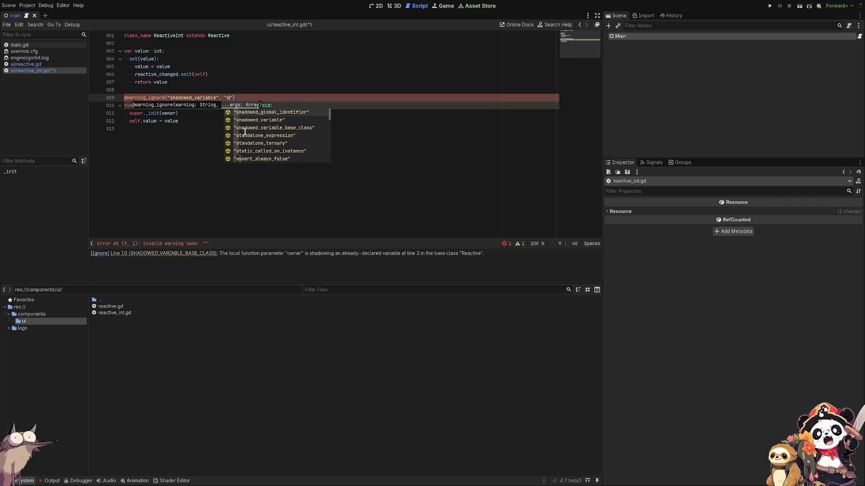
pyautogui.write('w')
pyautogui.press('Down')
pyautogui.press('Down')
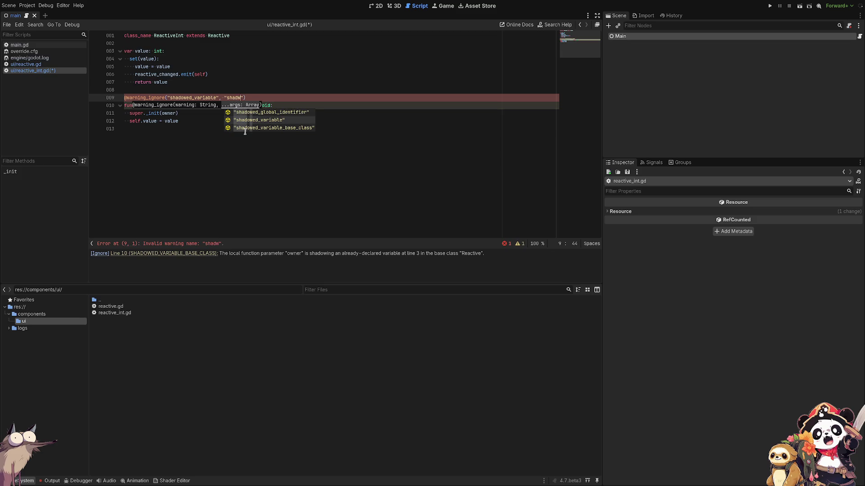
pyautogui.press('Return')
pyautogui.hotkey('ctrl', 's')
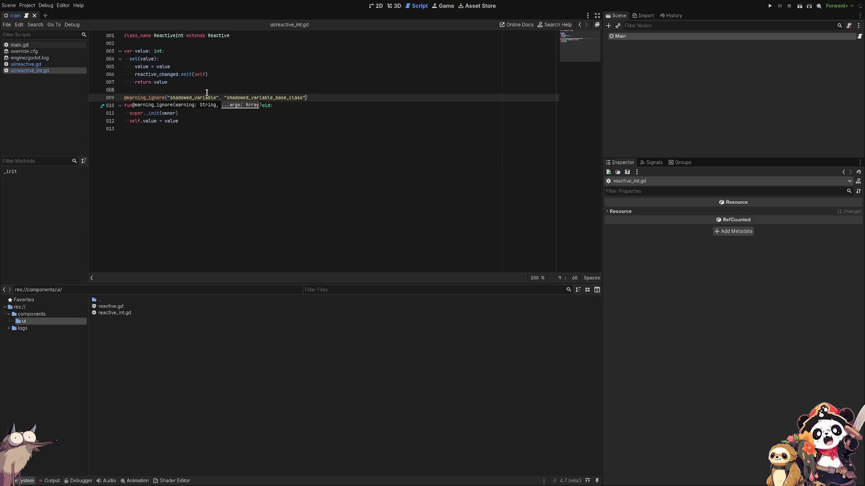
pyautogui.click(207, 92)
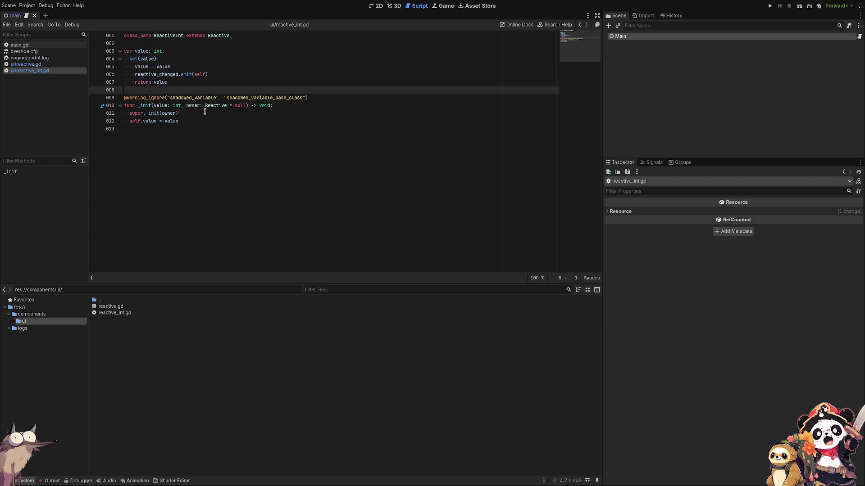
pyautogui.click(193, 135)
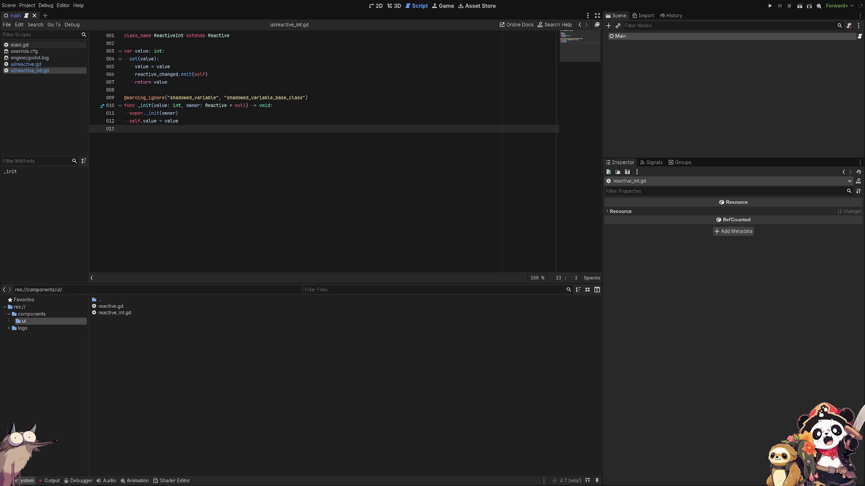
# Create a new Test1 scene, saved as Test1.tscn in components/ui, and select it.
pyautogui.rightClick(158, 337)
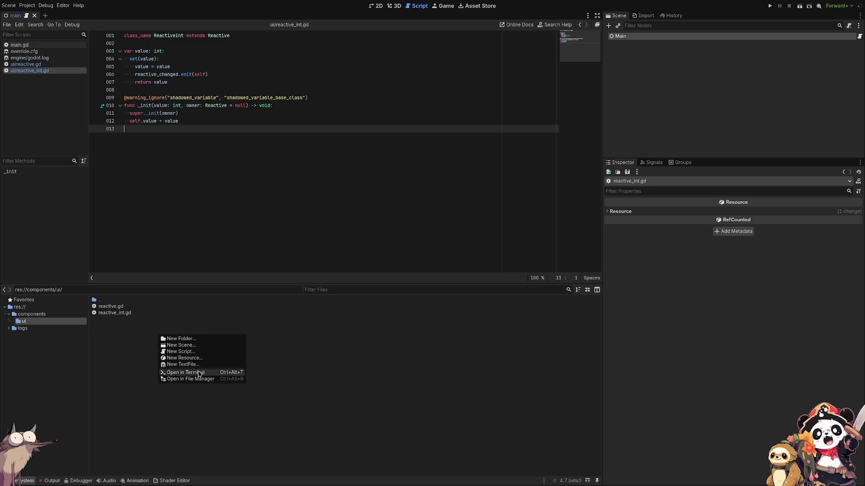
pyautogui.click(188, 346)
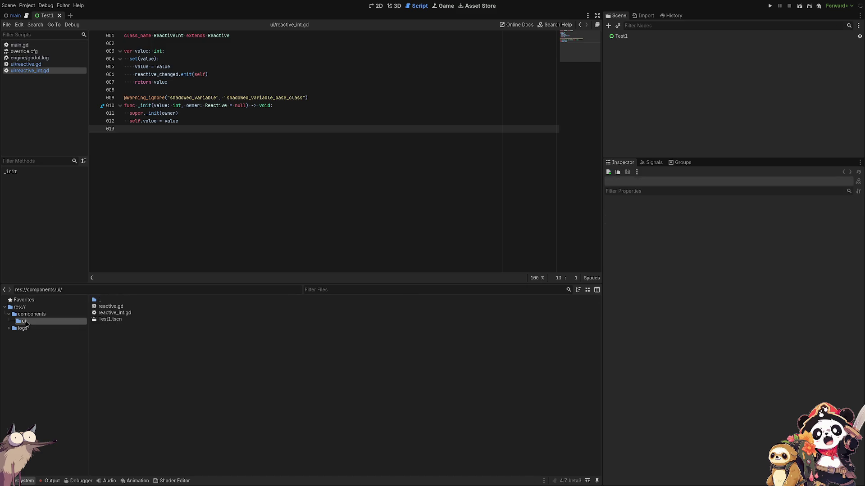
pyautogui.click(111, 321)
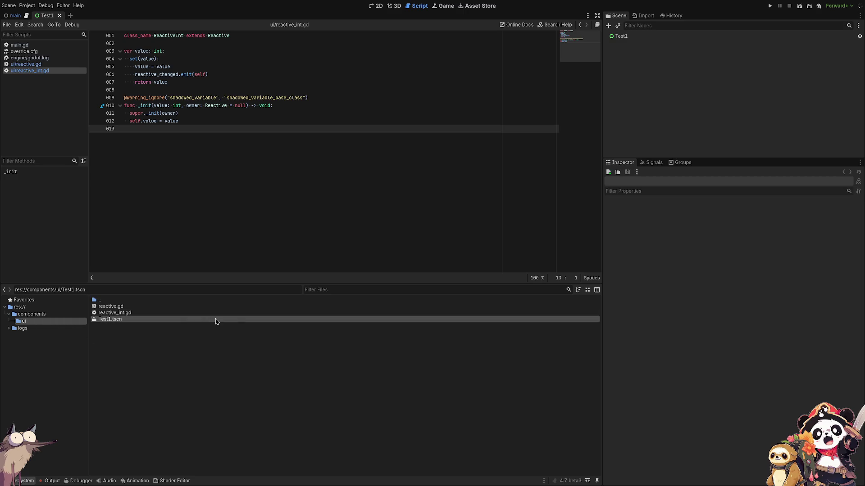
# Add a Label node as a child of the Test1 root.
pyautogui.rightClick(636, 36)
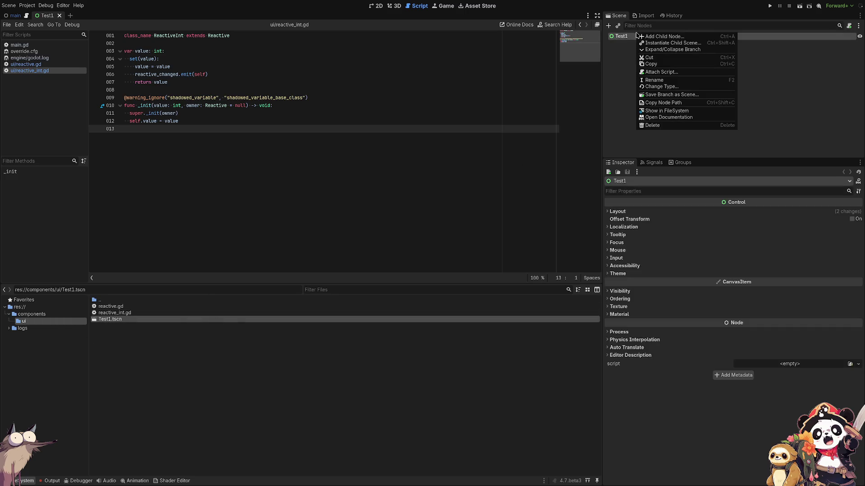
pyautogui.click(619, 79)
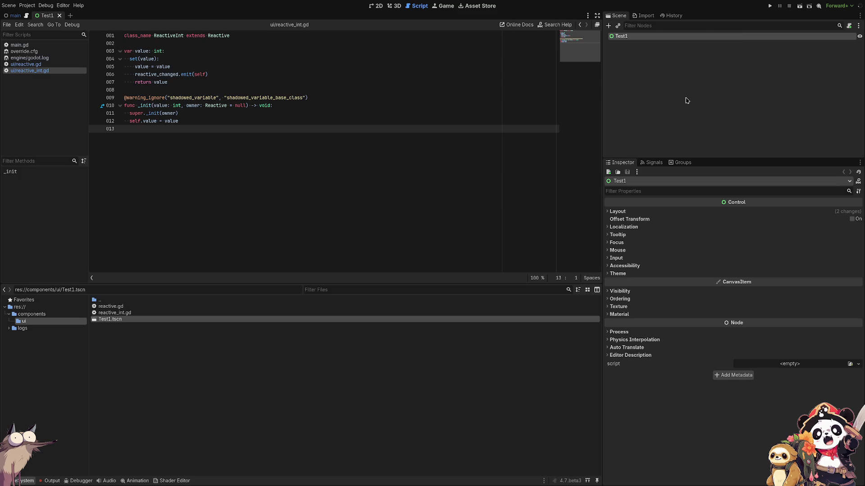
pyautogui.rightClick(633, 36)
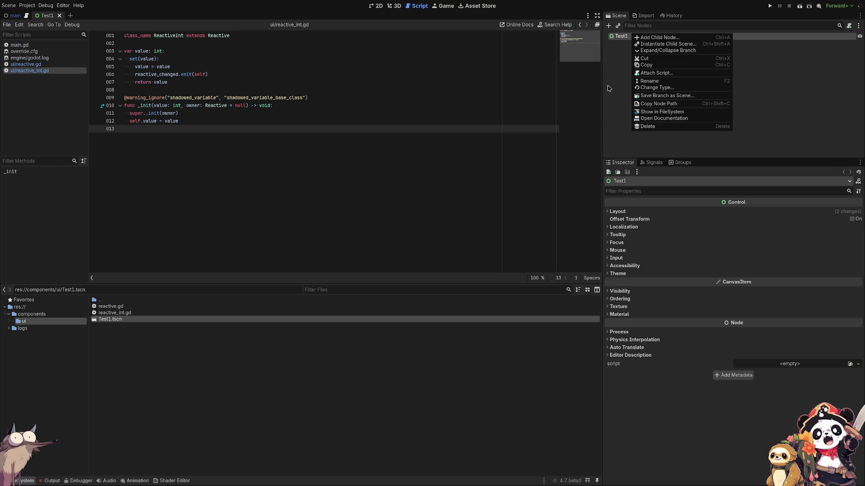
pyautogui.click(615, 72)
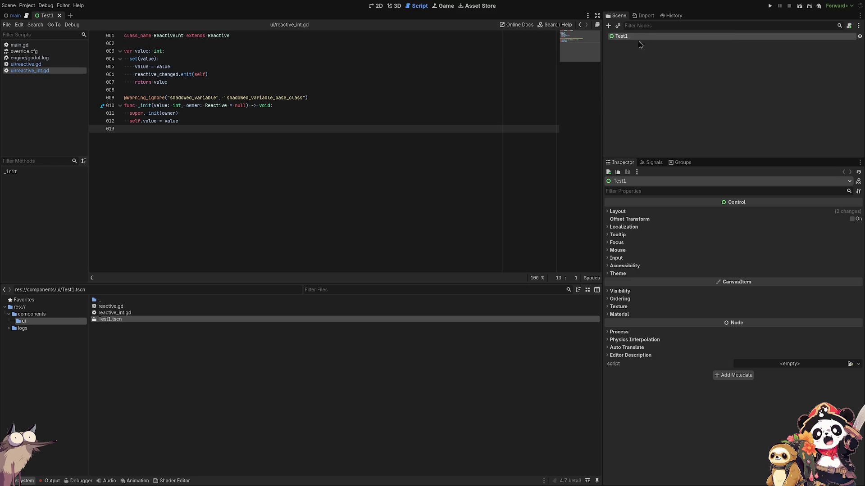
pyautogui.rightClick(643, 34)
pyautogui.click(629, 54)
pyautogui.rightClick(634, 37)
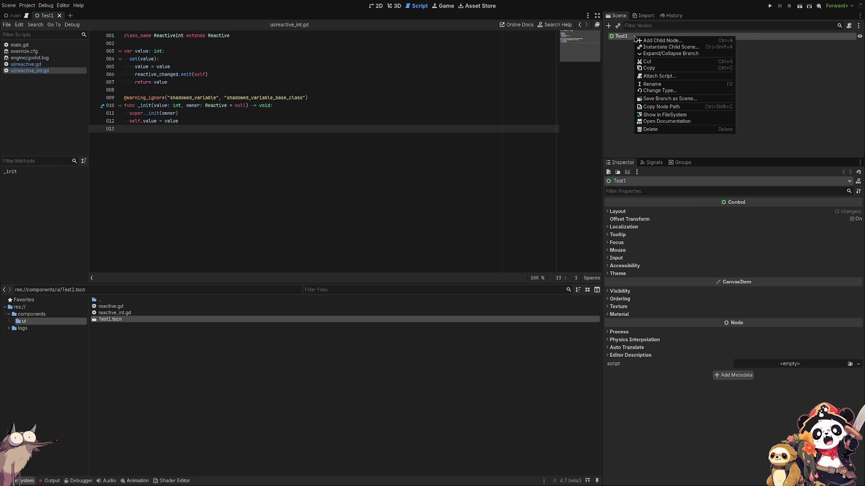
pyautogui.click(631, 79)
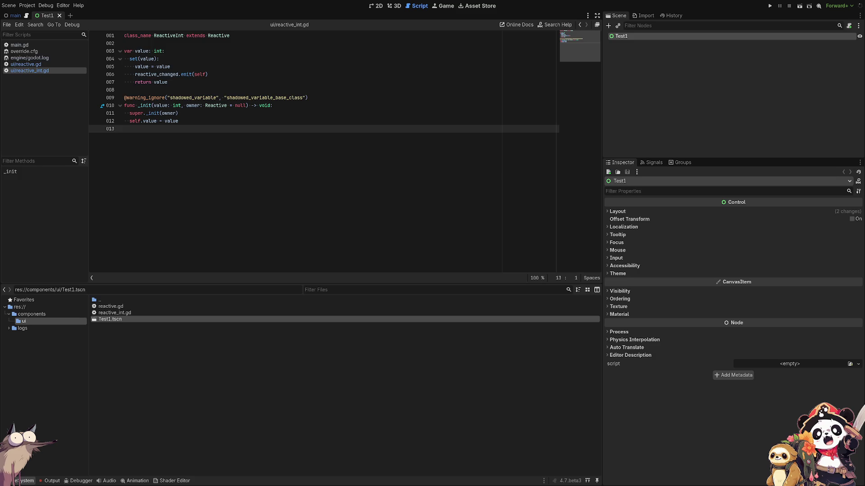
pyautogui.hotkey('ctrl', 'v')
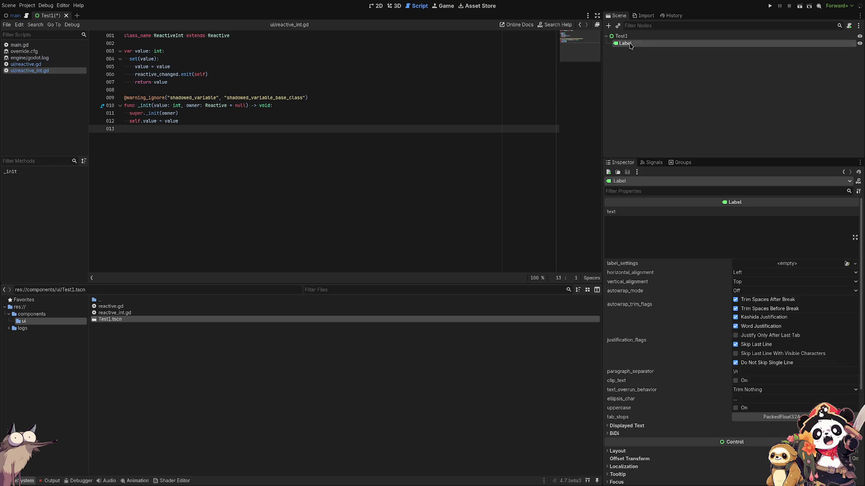
# Save the Test1 scene and add a LineEdit child node under Test1 beside the Label.
pyautogui.rightClick(636, 37)
pyautogui.hotkey('ctrl', 's')
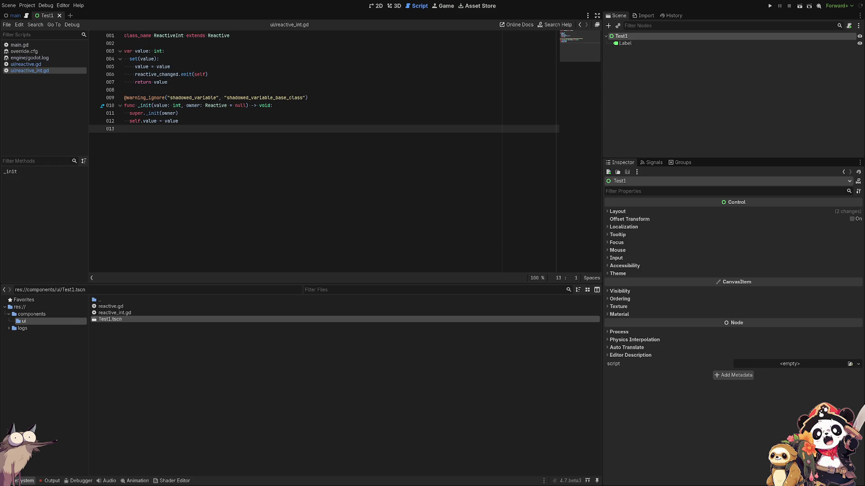
pyautogui.hotkey('ctrl', 'v')
pyautogui.click(639, 43)
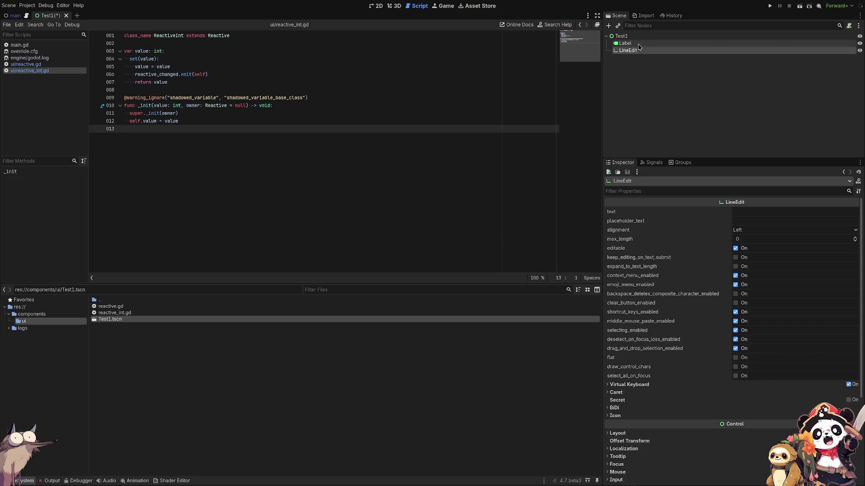
pyautogui.click(637, 37)
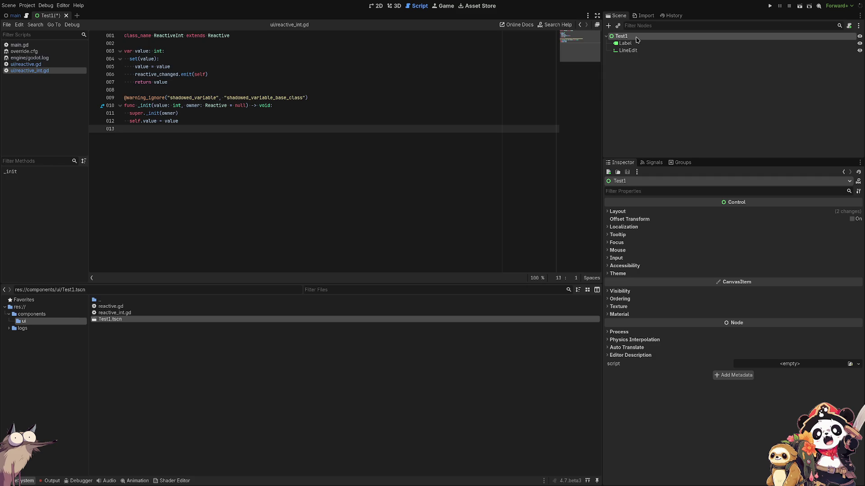
# Attach a new test_1.gd script to the Test1 root node and save the scene.
pyautogui.rightClick(636, 39)
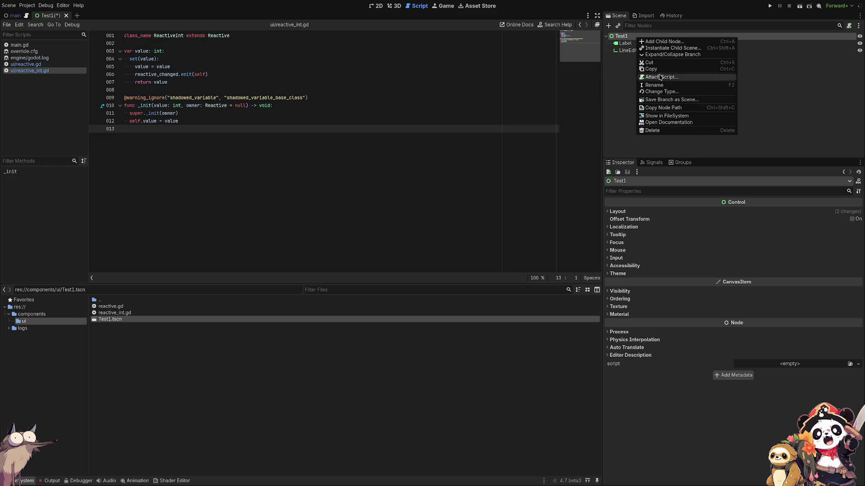
pyautogui.hotkey('ctrl', 's')
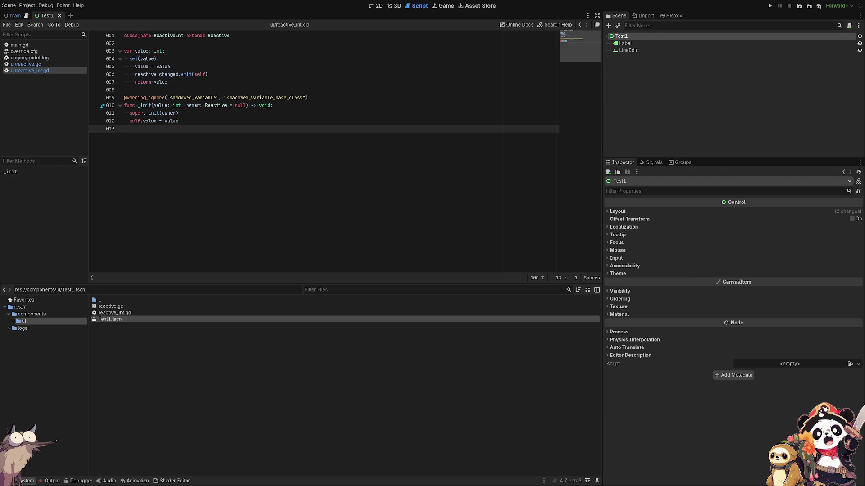
pyautogui.moveTo(197, 105); pyautogui.dragTo(198, 98)
pyautogui.click(168, 131)
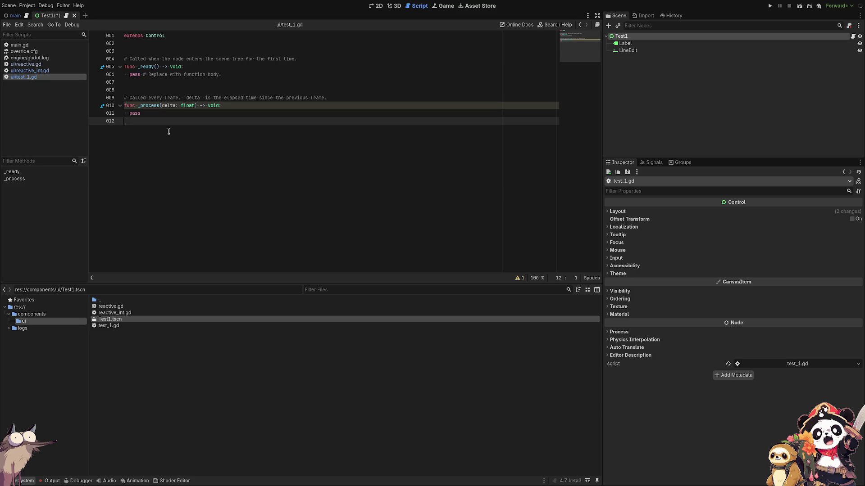
pyautogui.click(114, 326)
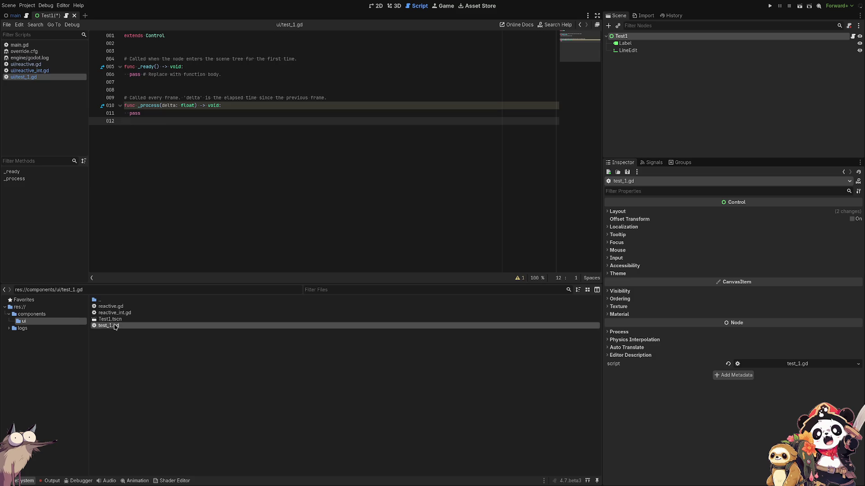
pyautogui.hotkey('ctrl', 's')
pyautogui.rightClick(662, 36)
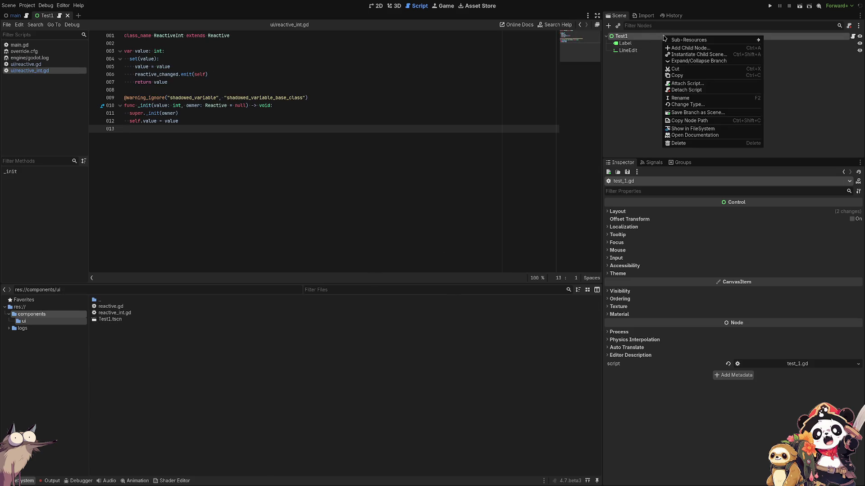
# Detach the script from Test1 and attach a new label.gd script to the Label.
pyautogui.click(686, 90)
pyautogui.click(649, 43)
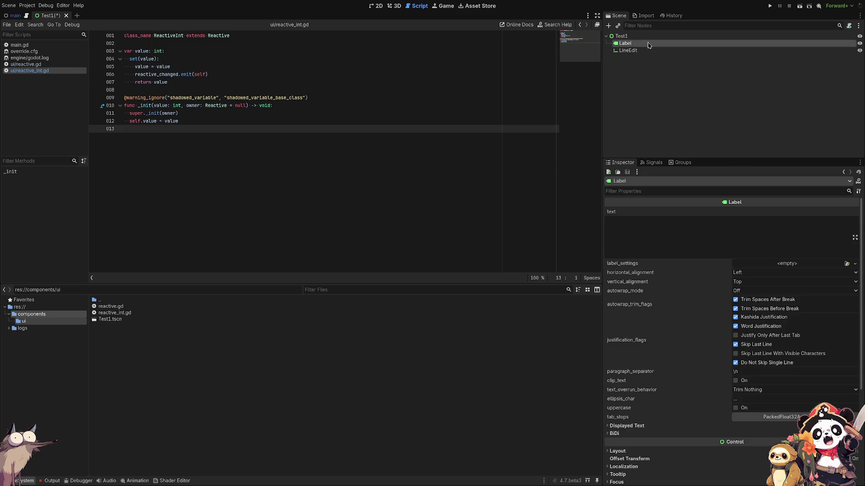
pyautogui.rightClick(649, 45)
pyautogui.click(679, 89)
pyautogui.click(413, 301)
# Create and attach a line_edit.gd script to the LineEdit node.
pyautogui.rightClick(633, 50)
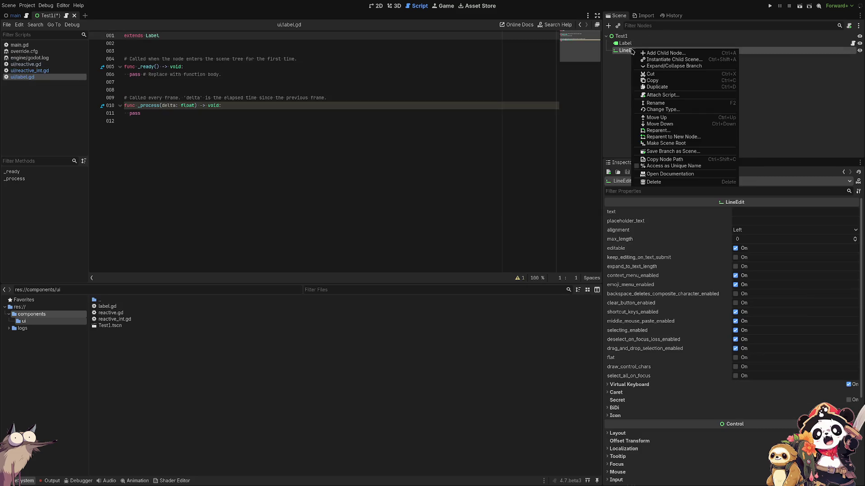
pyautogui.hotkey('ctrl', 's')
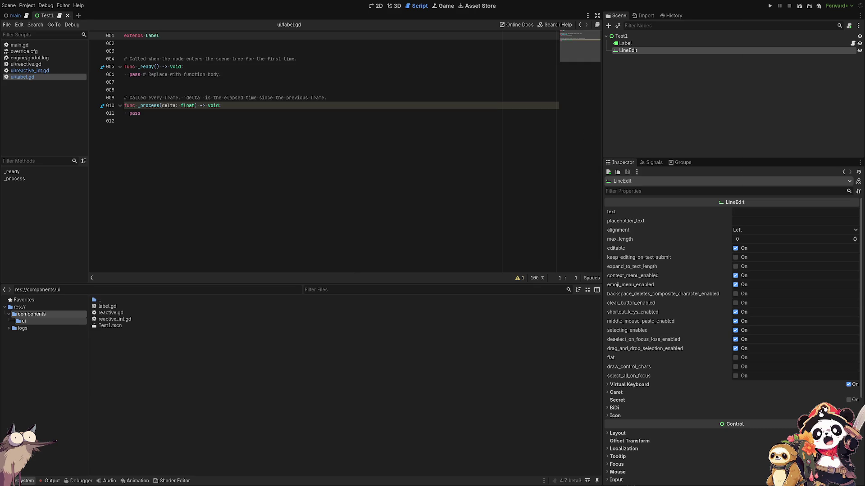
pyautogui.click(187, 170)
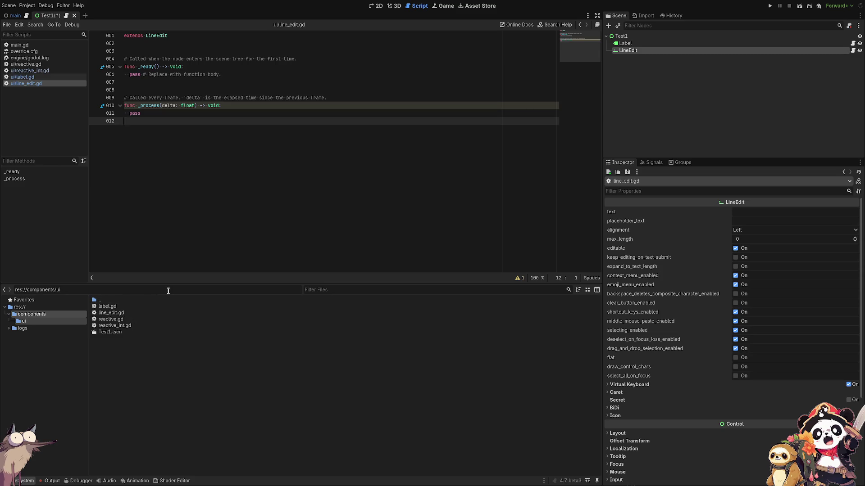
# Open label.gd in the script editor and save the scene.
pyautogui.doubleClick(120, 308)
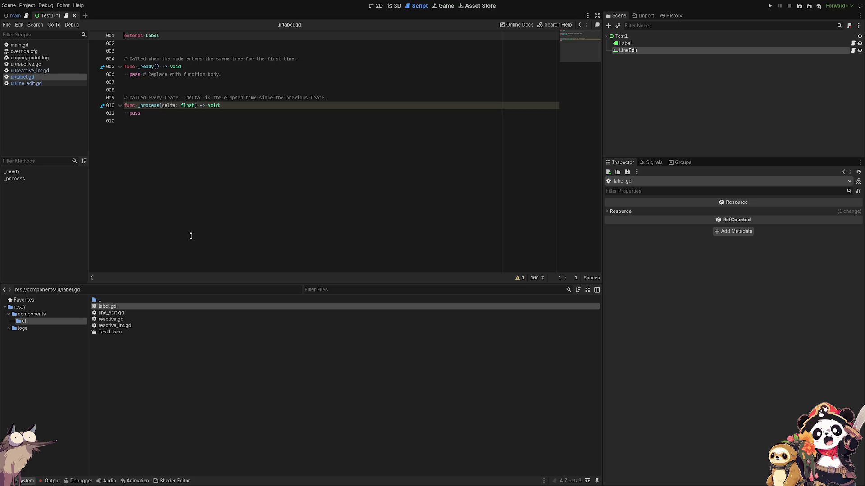
pyautogui.click(212, 189)
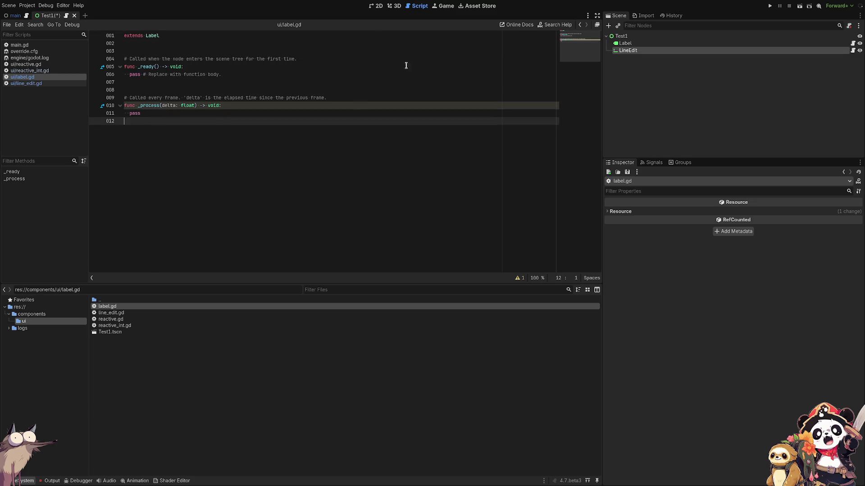
pyautogui.click(186, 96)
pyautogui.click(245, 95)
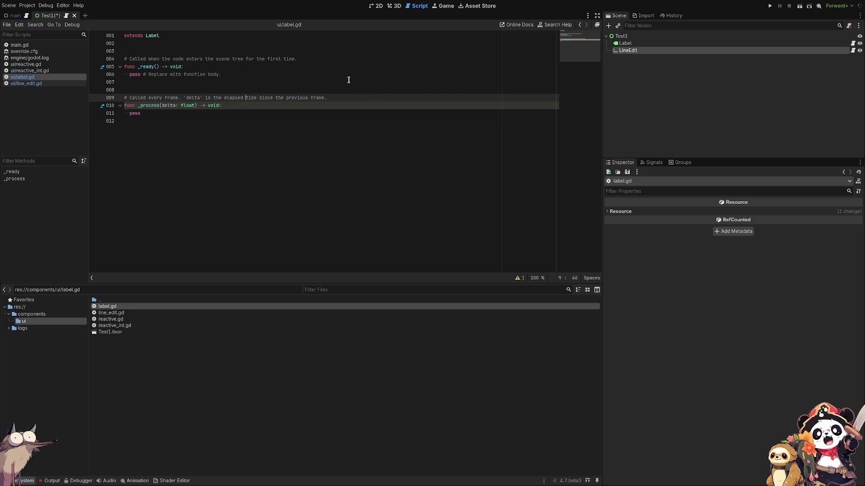
pyautogui.click(224, 80)
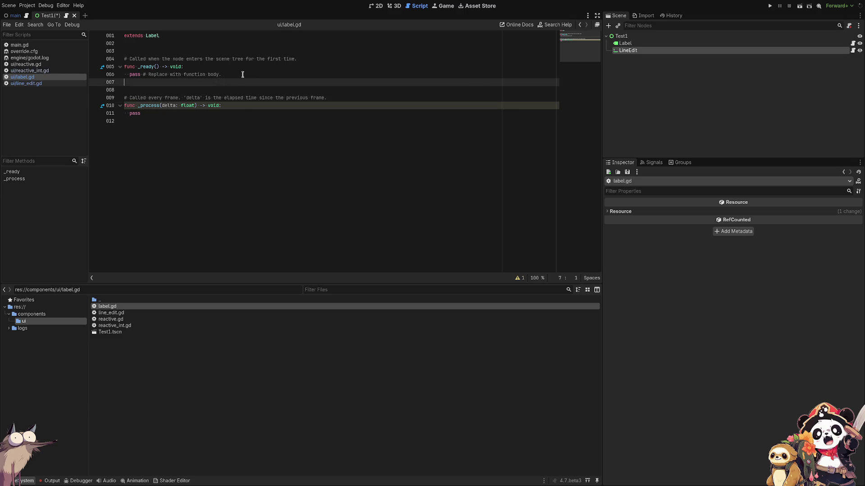
pyautogui.hotkey('ctrl', 's')
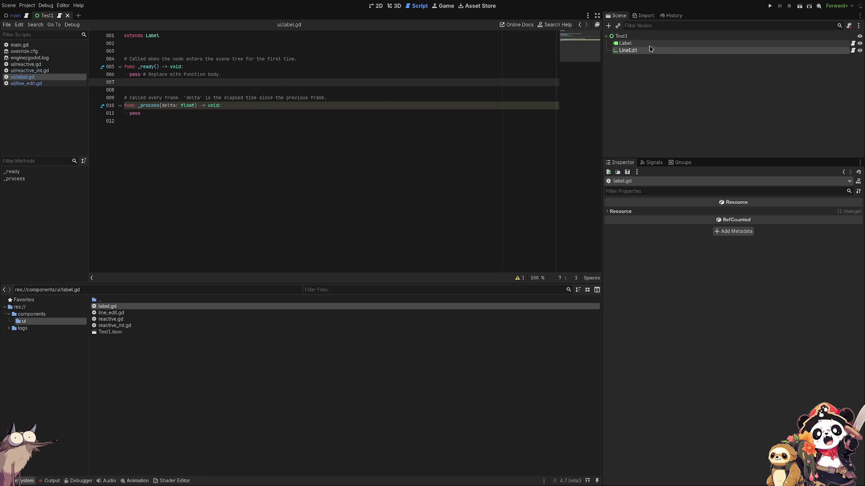
# Select the LineEdit node and bring up its line_edit.gd script.
pyautogui.click(635, 51)
pyautogui.click(644, 37)
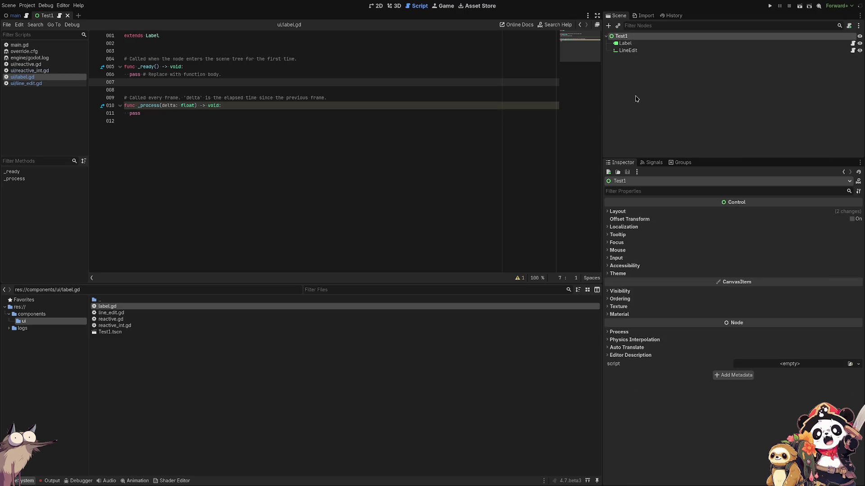
pyautogui.click(630, 51)
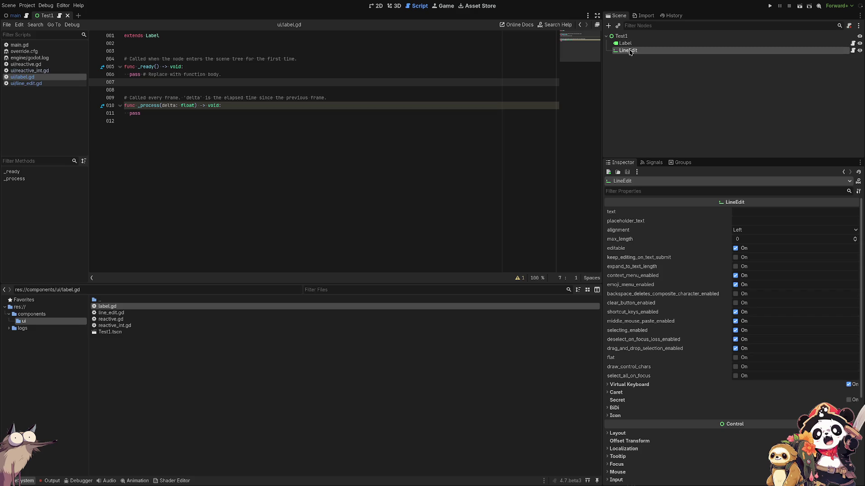
pyautogui.click(34, 84)
# Declare var test_int: ReactiveInt = 0 on a new line in line_edit.gd.
pyautogui.click(195, 51)
pyautogui.press('Return')
pyautogui.press('Return')
pyautogui.write('var ')
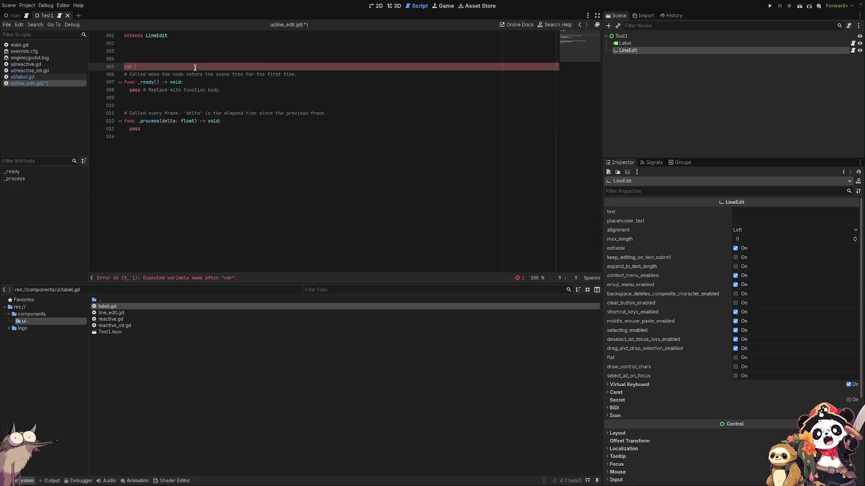
pyautogui.write('test_int: React')
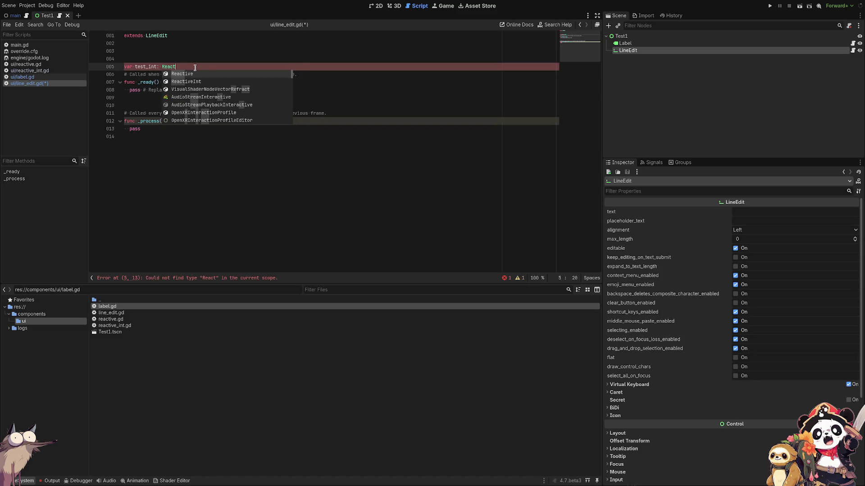
pyautogui.press('Down')
pyautogui.press('Return')
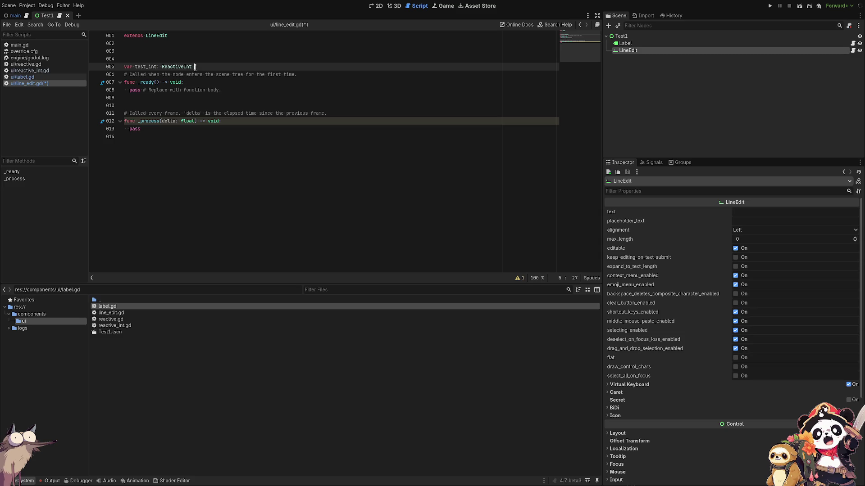
pyautogui.write('= 0')
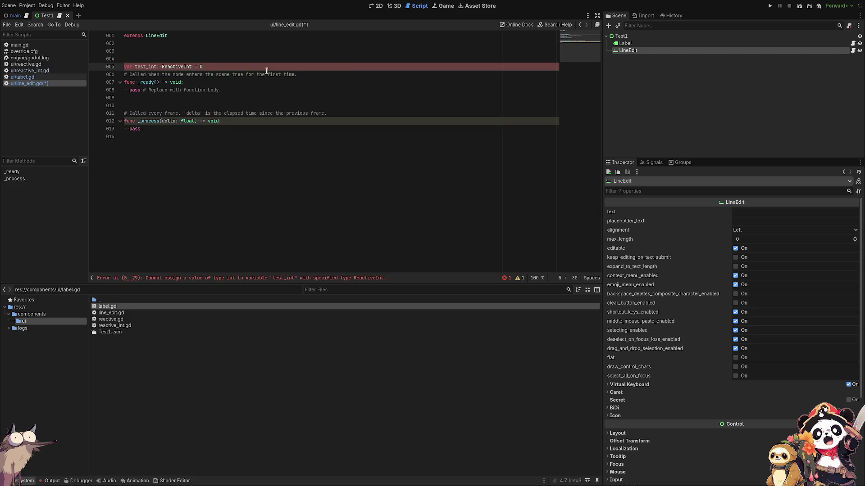
pyautogui.press('Return')
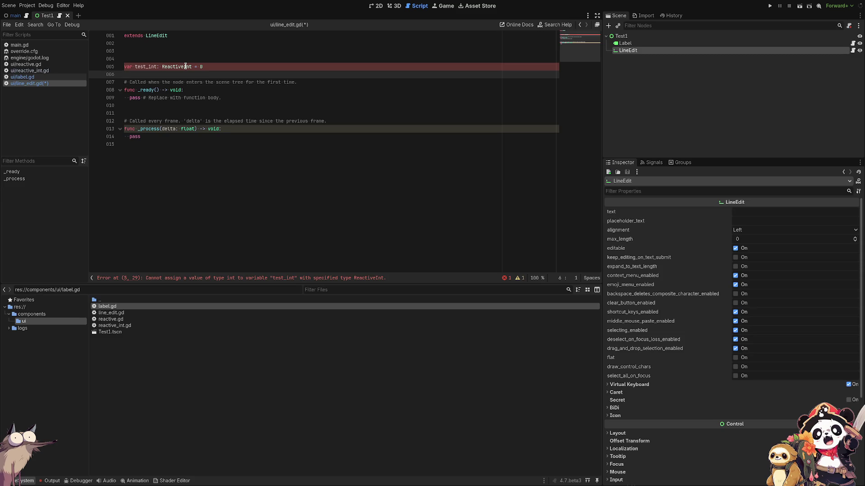
# Change the initializer to ReactiveInt.new(0) and save line_edit.gd.
pyautogui.click(223, 67)
pyautogui.moveTo(223, 68); pyautogui.dragTo(195, 68)
pyautogui.click(124, 70)
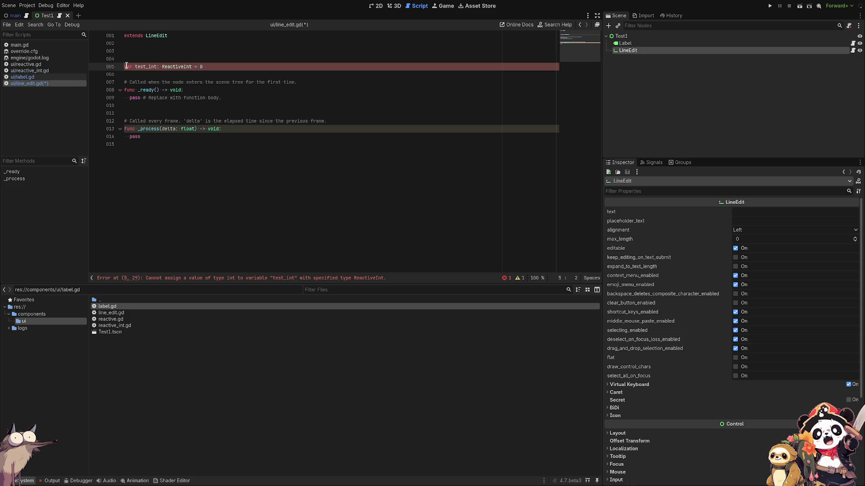
pyautogui.click(210, 67)
pyautogui.press('BackSpace')
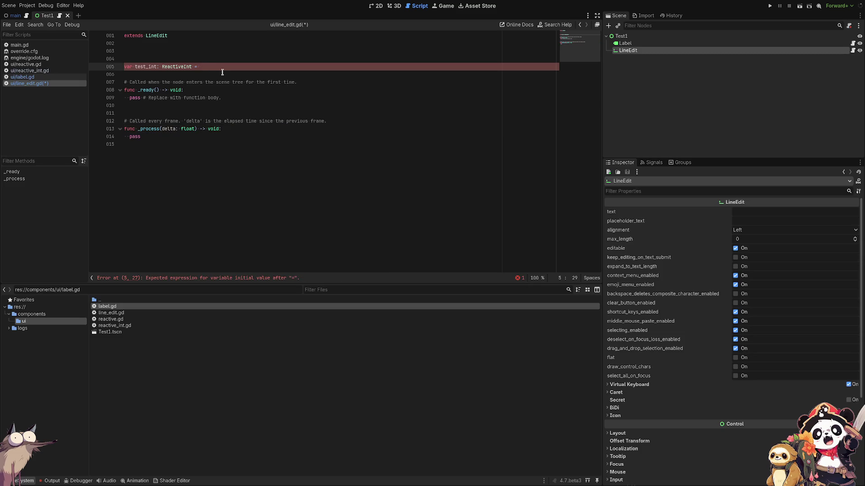
pyautogui.write('Reac')
pyautogui.press('Return')
pyautogui.write('.new')
pyautogui.press('Return')
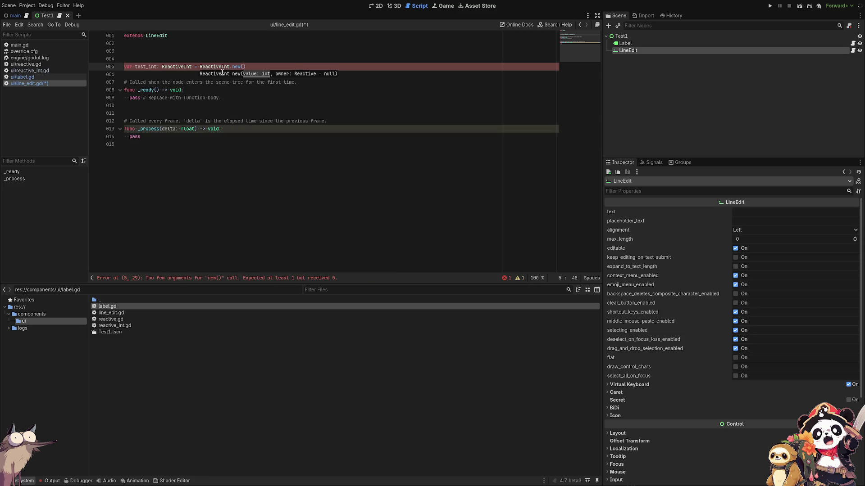
pyautogui.write('0')
pyautogui.hotkey('ctrl', 's')
# Select the template _ready and _process stub functions below the declaration.
pyautogui.click(177, 80)
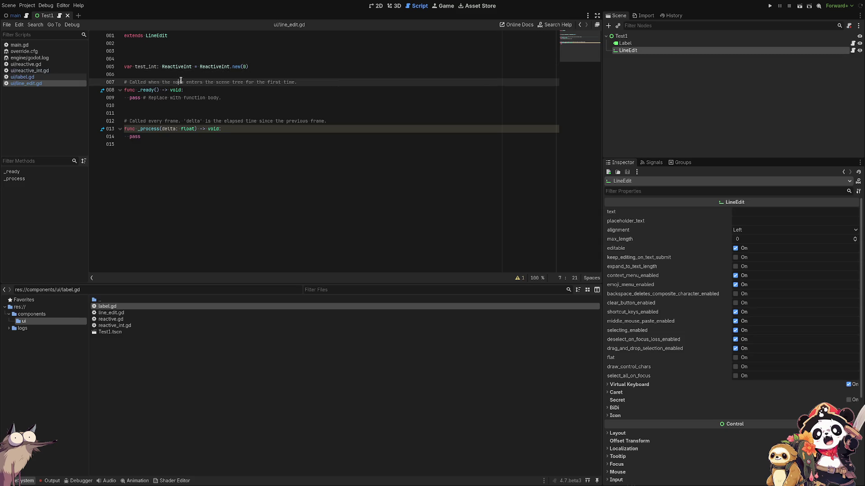
pyautogui.click(186, 74)
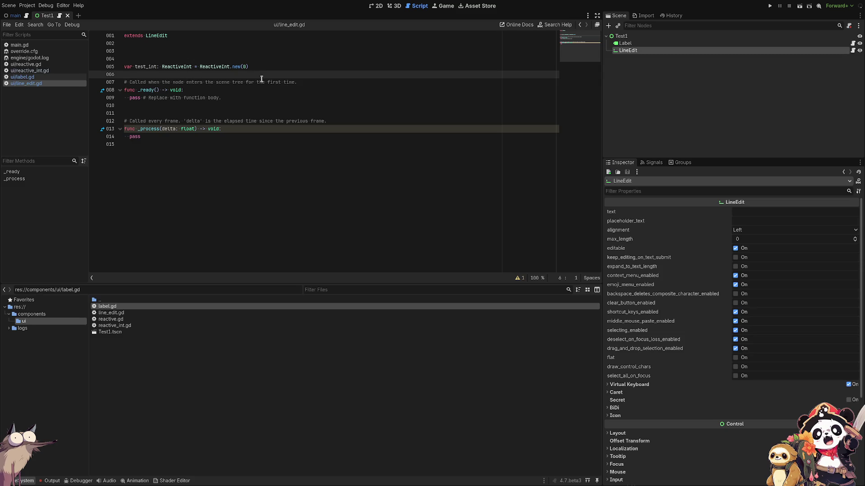
pyautogui.click(232, 91)
pyautogui.click(243, 99)
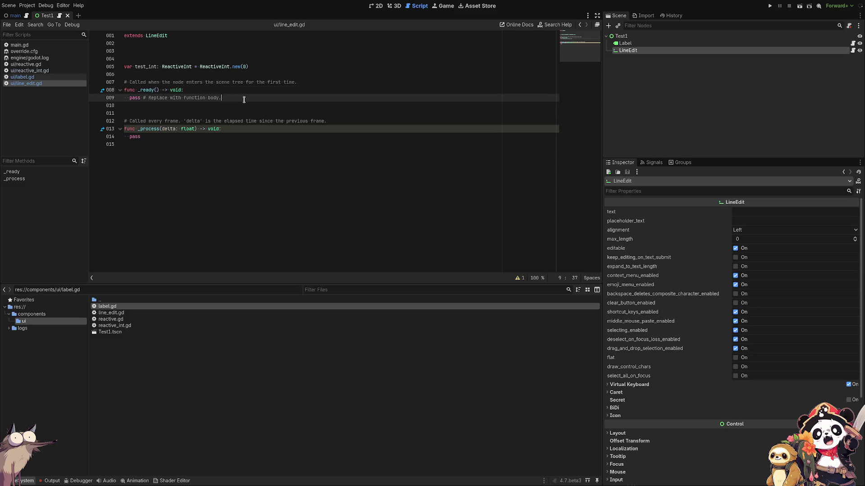
pyautogui.click(167, 113)
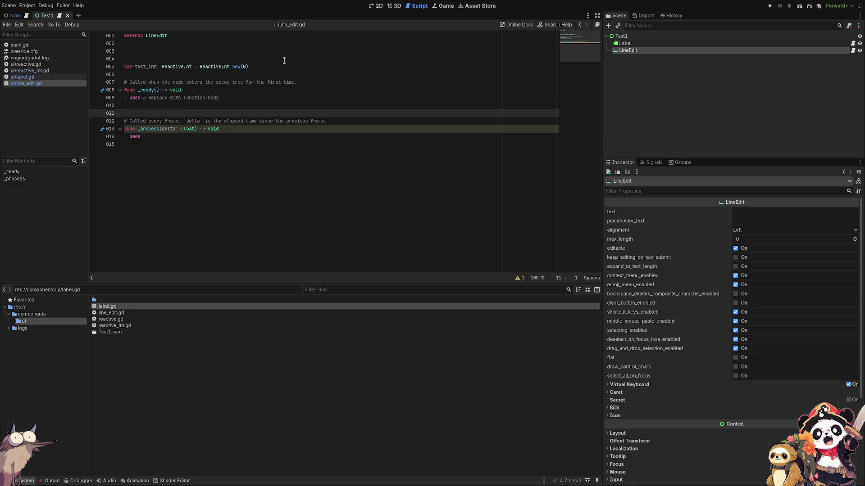
pyautogui.click(260, 75)
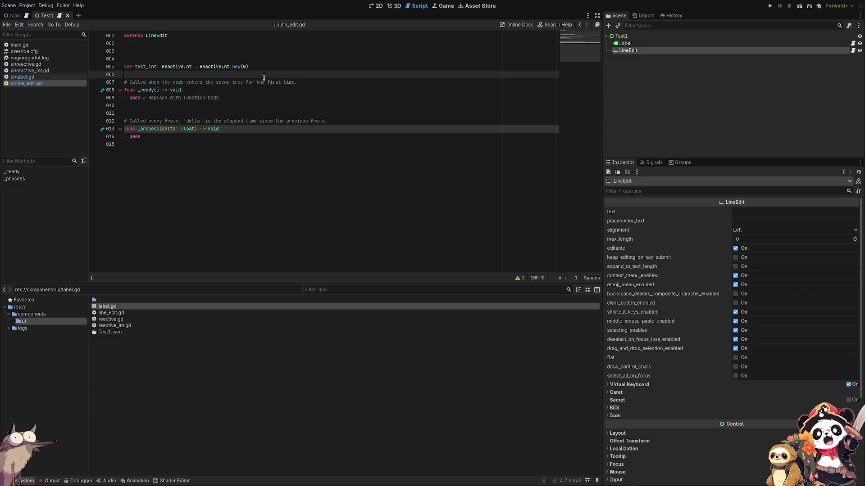
pyautogui.moveTo(194, 151)
pyautogui.mouseDown()
pyautogui.moveTo(171, 118)
pyautogui.moveTo(126, 82)
pyautogui.mouseUp()
# Delete the _ready and _process stubs from line_edit.gd and label.gd, saving each script.
pyautogui.press('Delete')
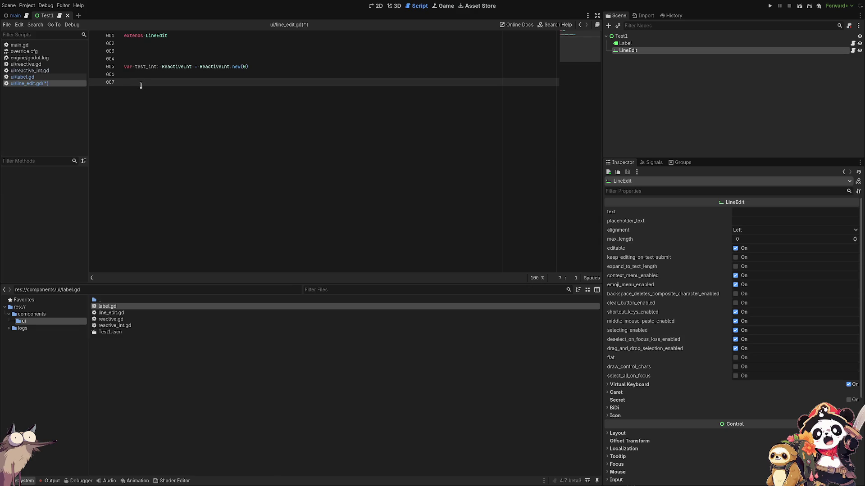
pyautogui.hotkey('ctrl', 's')
pyautogui.click(22, 77)
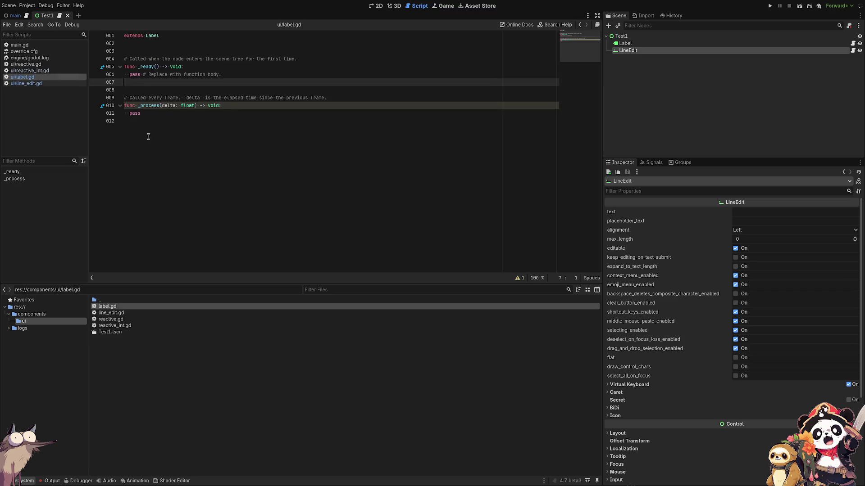
pyautogui.moveTo(148, 121); pyautogui.dragTo(125, 43)
pyautogui.press('Delete')
pyautogui.hotkey('ctrl', 's')
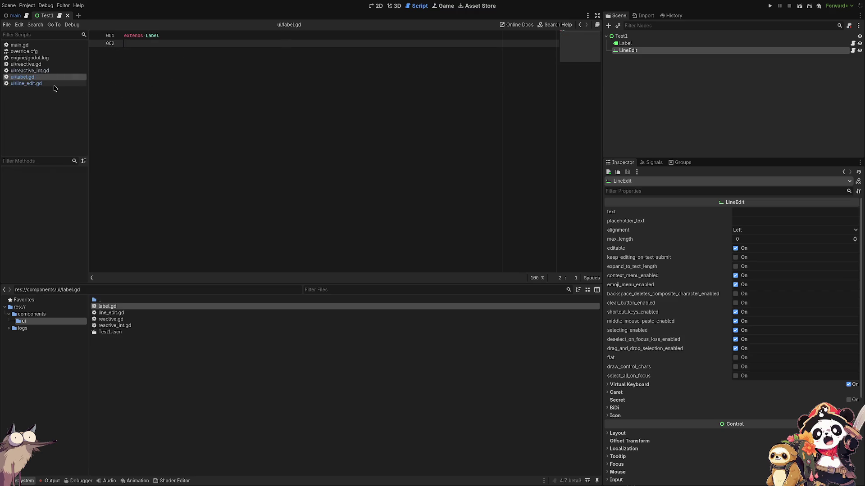
pyautogui.click(52, 84)
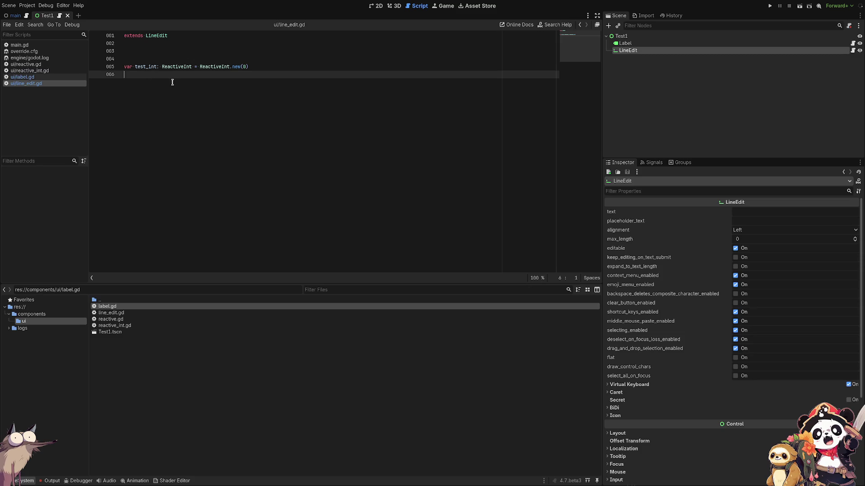
pyautogui.press('Return')
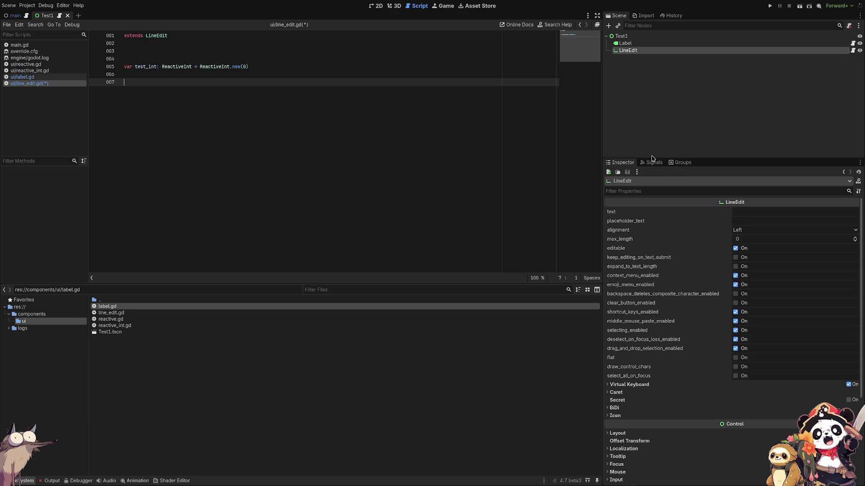
# Connect the LineEdit's text_changed signal to a new _on_text_changed handler in line_edit.gd.
pyautogui.click(652, 162)
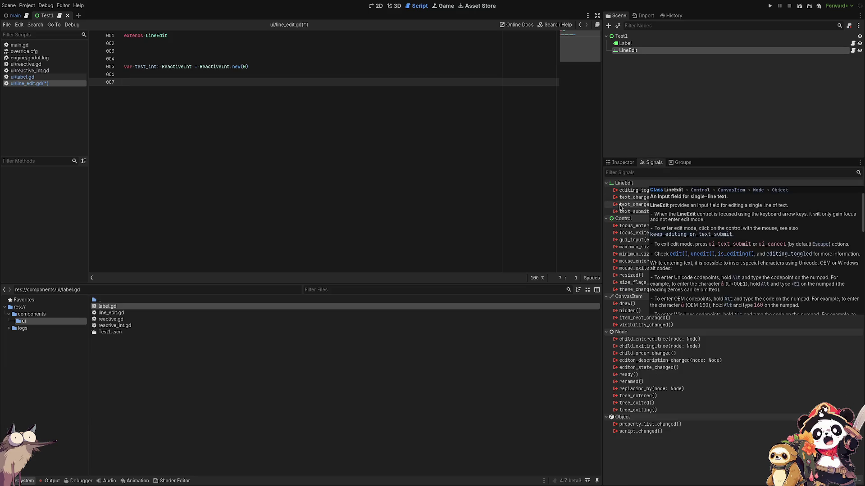
pyautogui.click(651, 205)
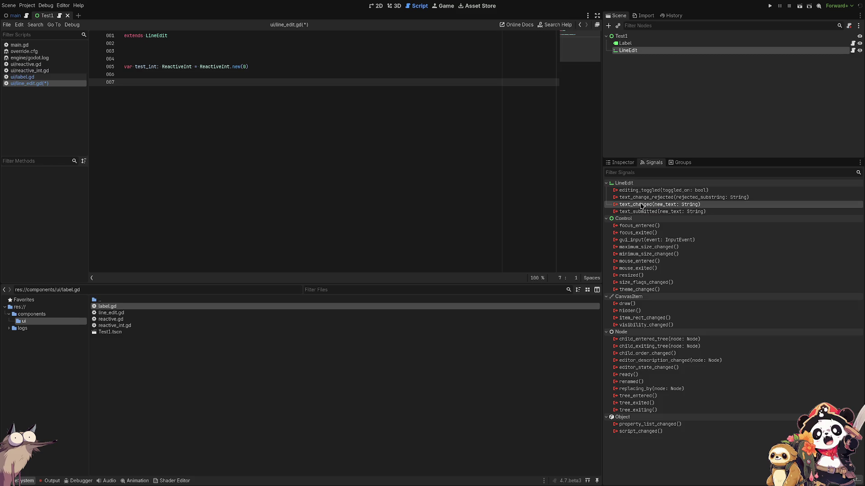
pyautogui.hotkey('ctrl', 's')
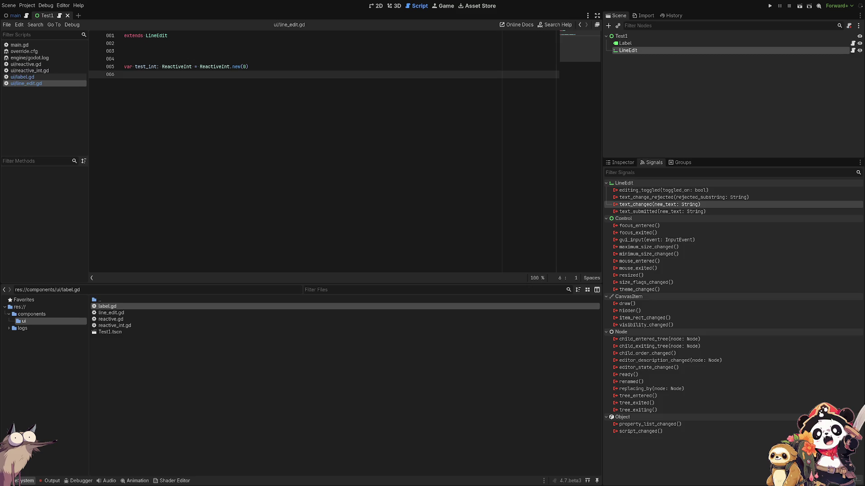
pyautogui.moveTo(235, 99); pyautogui.dragTo(132, 97)
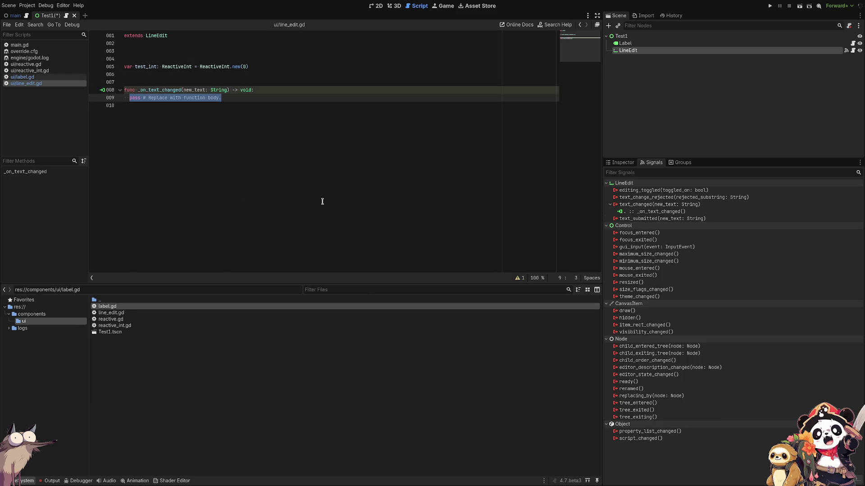
# Replace the handler's pass line with test_int = int(new_text).
pyautogui.press('BackSpace')
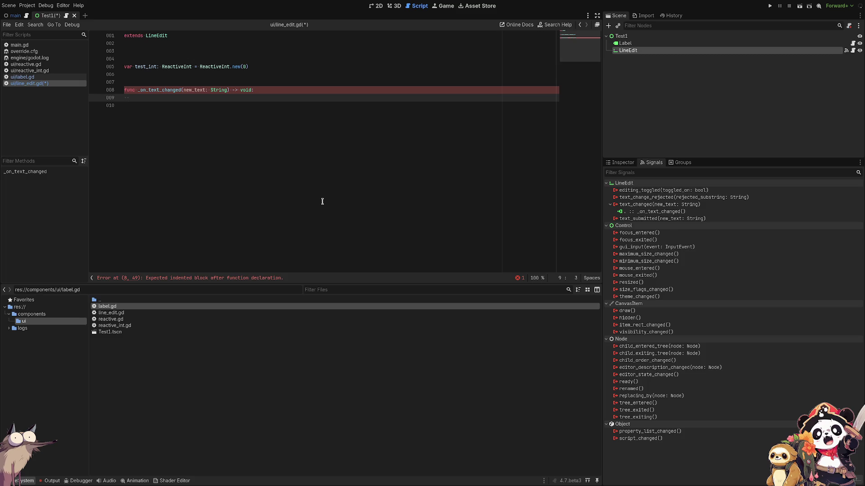
pyautogui.write('test')
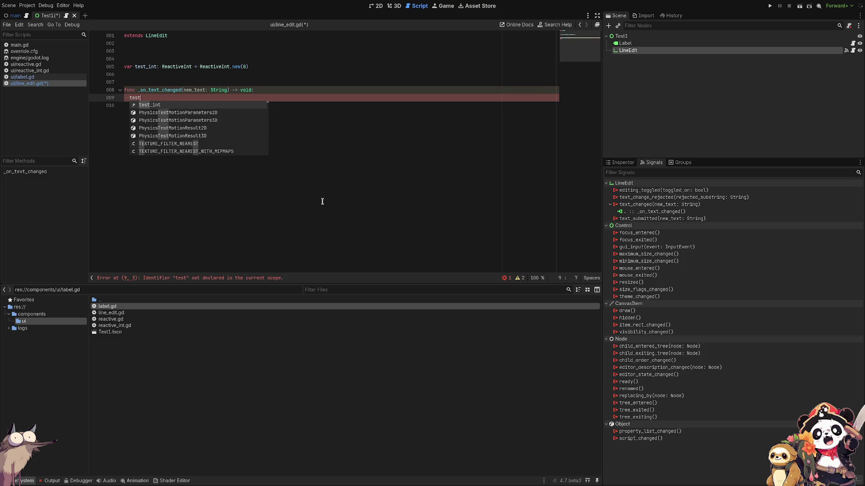
pyautogui.press('BackSpace')
pyautogui.press('BackSpace')
pyautogui.press('BackSpace')
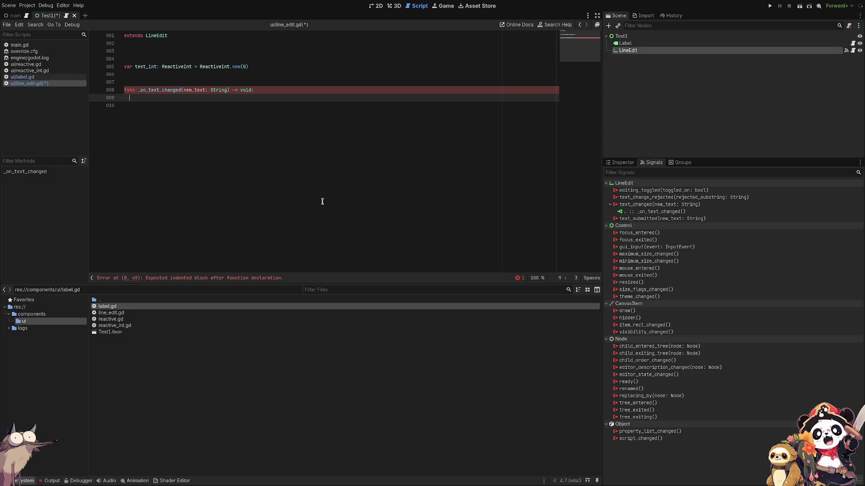
pyautogui.write('test_int =')
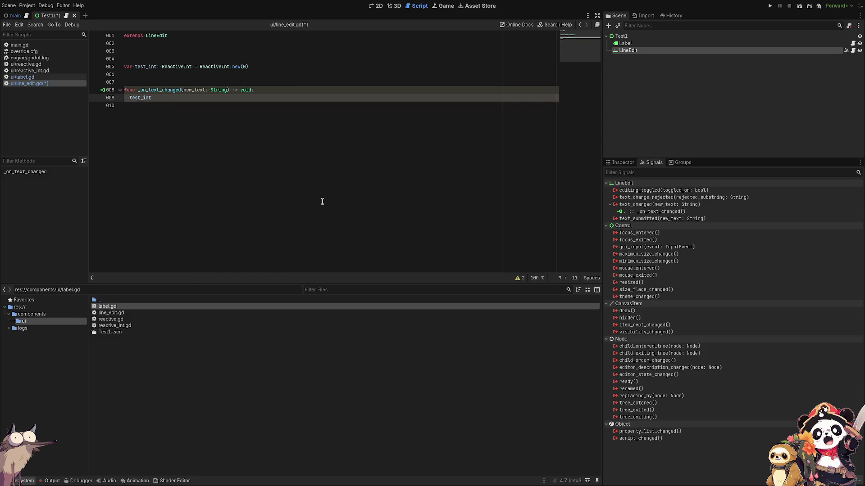
pyautogui.write('int(')
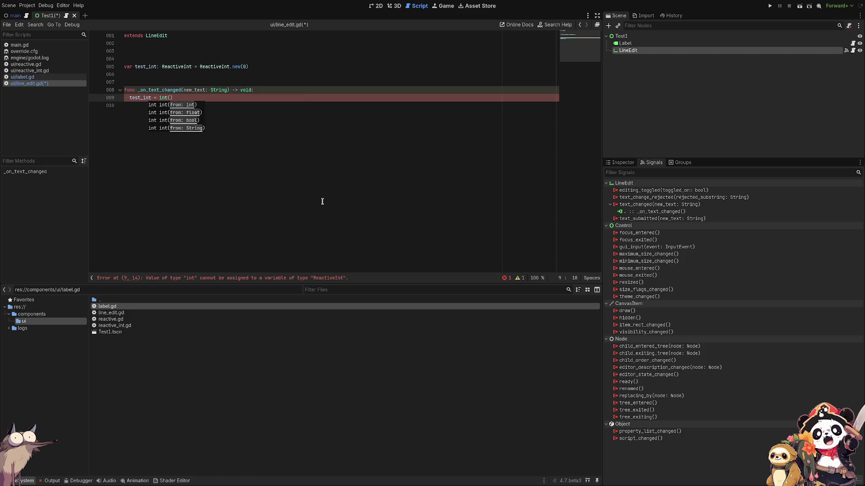
pyautogui.write('new')
pyautogui.press('Return')
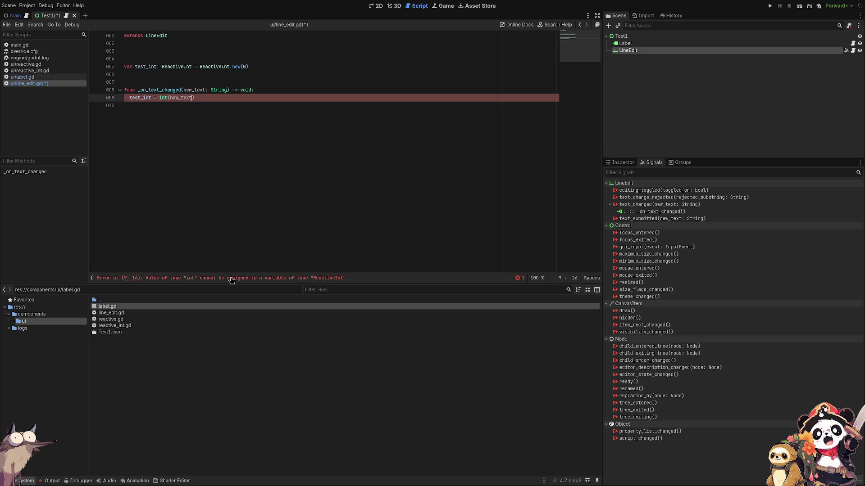
# Change the assignment to test_int.value = int(new_text) and save line_edit.gd.
pyautogui.doubleClick(162, 98)
pyautogui.click(158, 105)
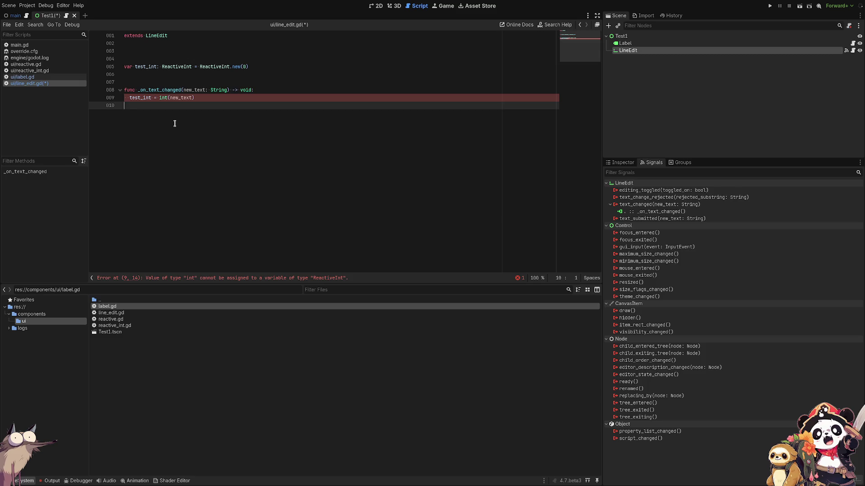
pyautogui.press('Up')
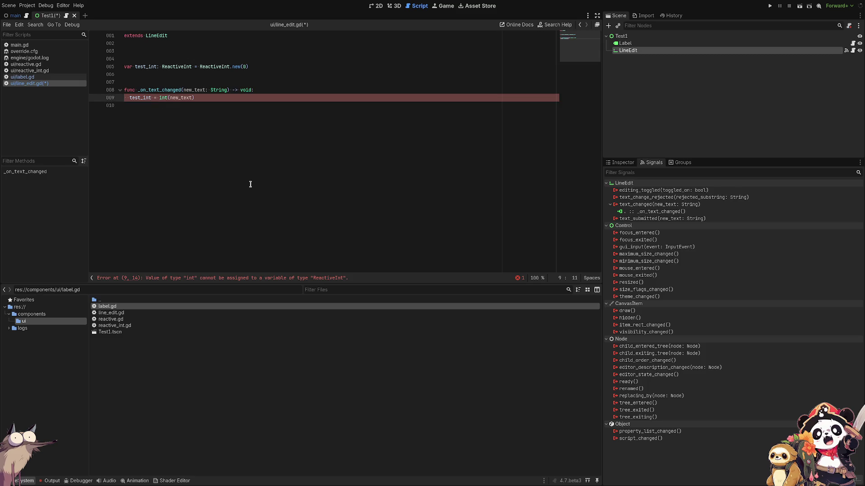
pyautogui.write('.value')
pyautogui.hotkey('ctrl', 's')
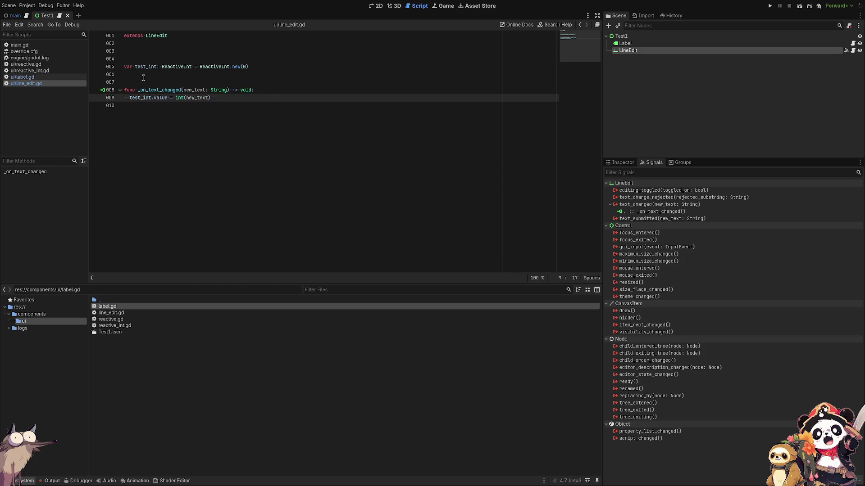
pyautogui.click(138, 83)
pyautogui.click(167, 115)
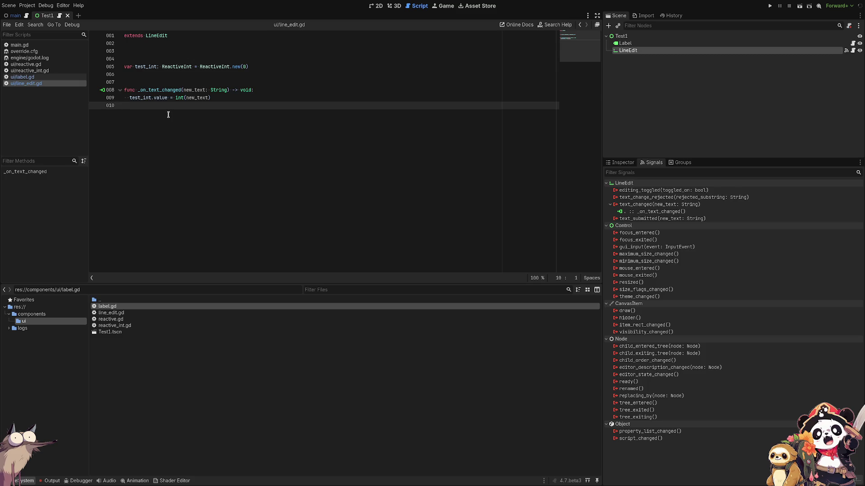
pyautogui.moveTo(167, 98); pyautogui.dragTo(150, 98)
pyautogui.click(157, 107)
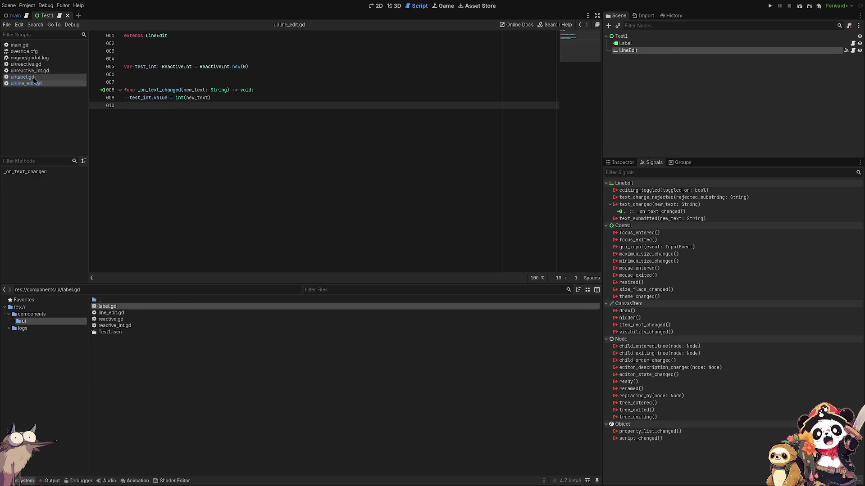
# Switch the script editor to reactive_int.gd and start a new line at the end of the file.
pyautogui.click(36, 64)
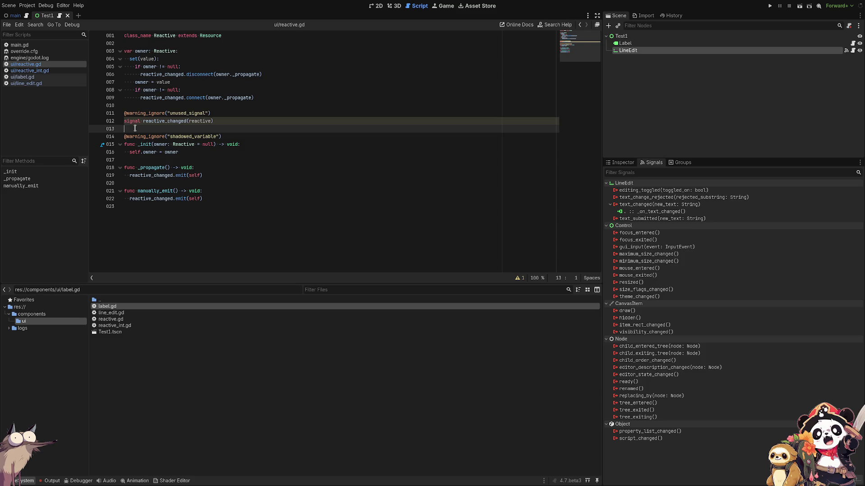
pyautogui.click(29, 71)
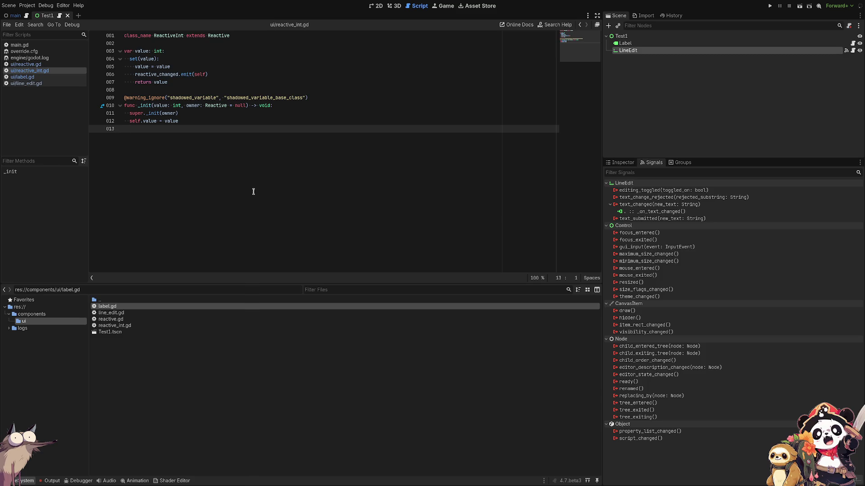
pyautogui.click(26, 83)
pyautogui.click(44, 70)
pyautogui.click(134, 89)
pyautogui.press('Down')
pyautogui.press('Down')
pyautogui.press('Down')
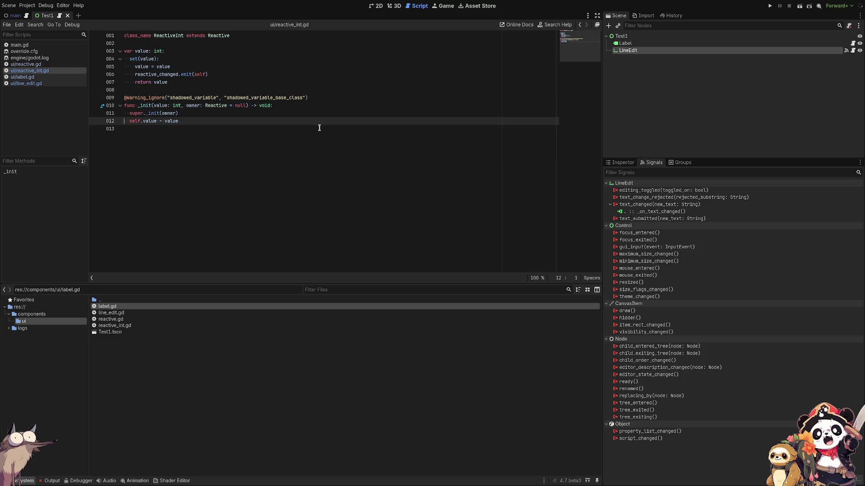
pyautogui.press('Return')
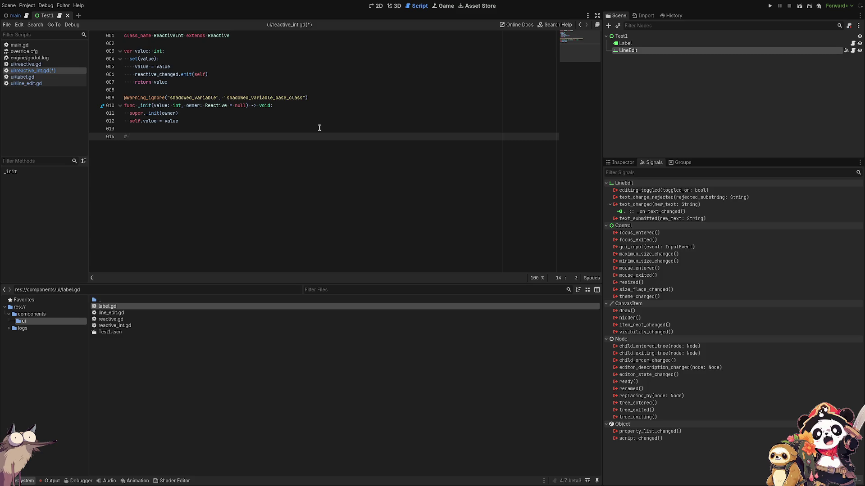
# Write a TODO comment about overriding the getter so testInt accepts someInteger, fixing 'insetad'.
pyautogui.write('TODO: o')
pyautogui.write('verride ')
pyautogui.write('getter so I can cal')
pyautogui.write('testI')
pyautogui.write('nt: React')
pyautogui.write('ive')
pyautogui.write('Int = ')
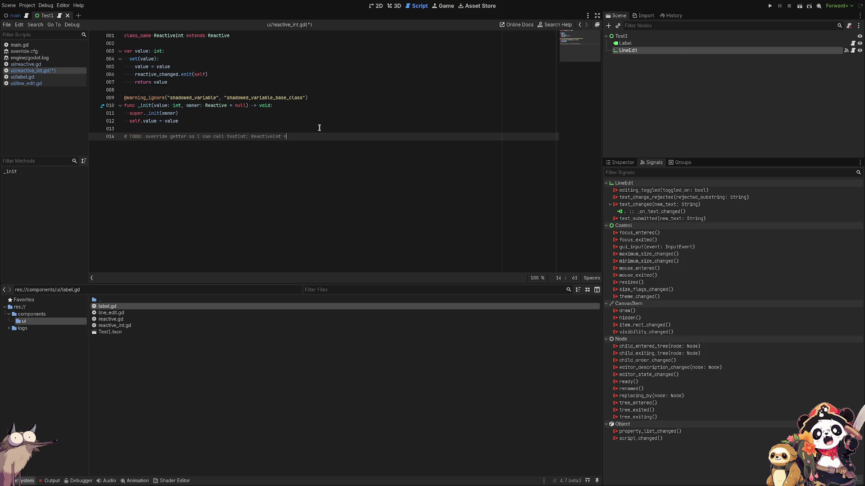
pyautogui.write('someIn')
pyautogui.write('teger ')
pyautogui.write('insetad ')
pyautogui.write('of')
pyautogui.press('BackSpace')
pyautogui.press('BackSpace')
pyautogui.write('te')
pyautogui.press('Right')
pyautogui.press('End')
# End the comment with 'testInt.value = someInteger' and save reactive_int.gd.
pyautogui.write('test')
pyautogui.write('Int.value = someInet')
pyautogui.hotkey('ctrl', 's')
pyautogui.press('BackSpace')
pyautogui.write('teger')
pyautogui.hotkey('ctrl', 's')
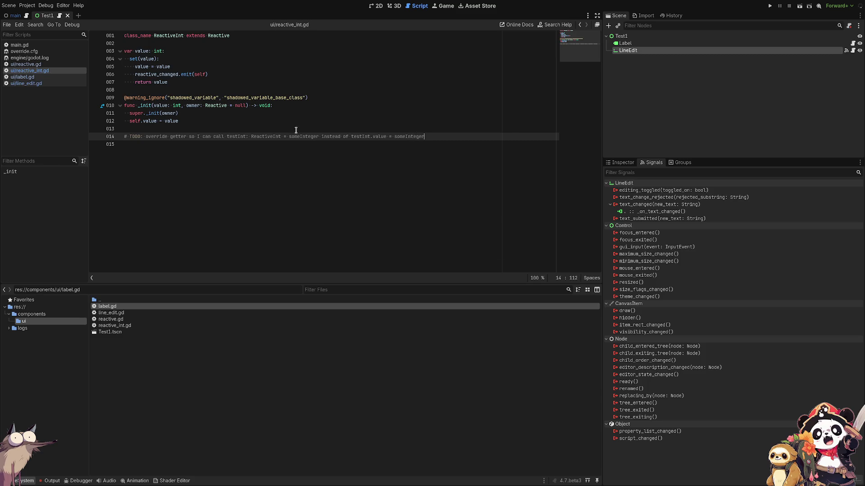
pyautogui.click(138, 153)
pyautogui.click(143, 121)
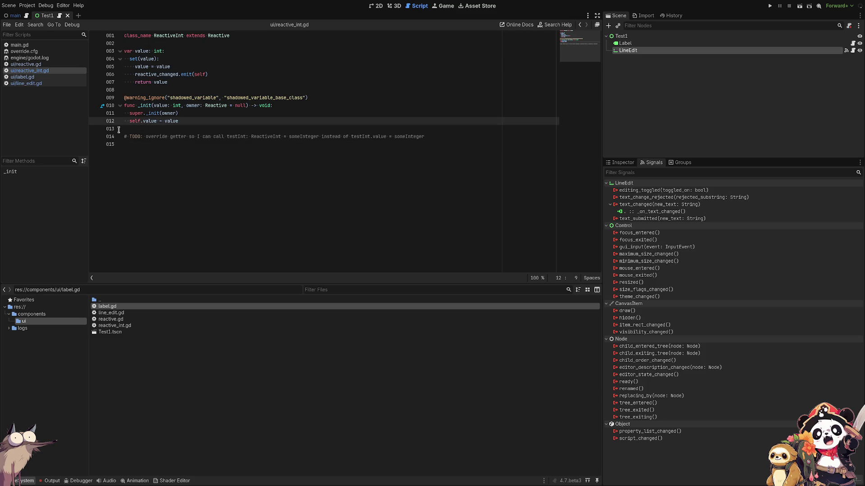
pyautogui.click(56, 87)
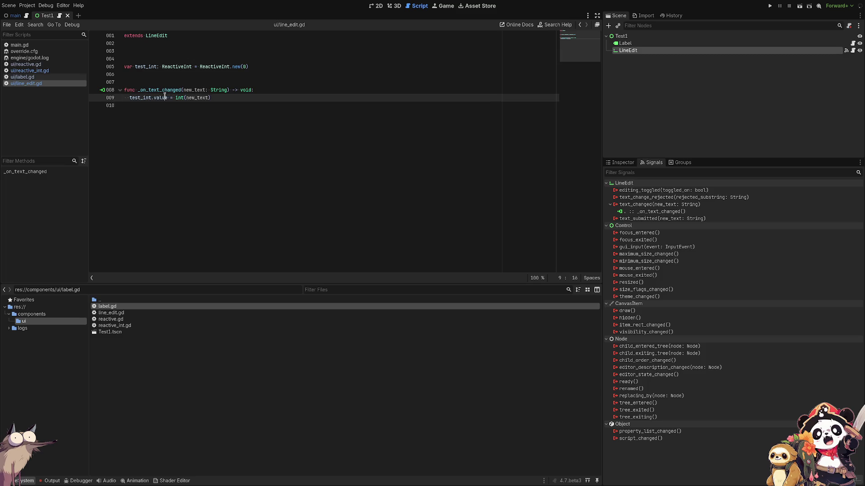
# Adjust the indentation after the _on_text_changed handler and look over the test_int declaration.
pyautogui.press('Tab')
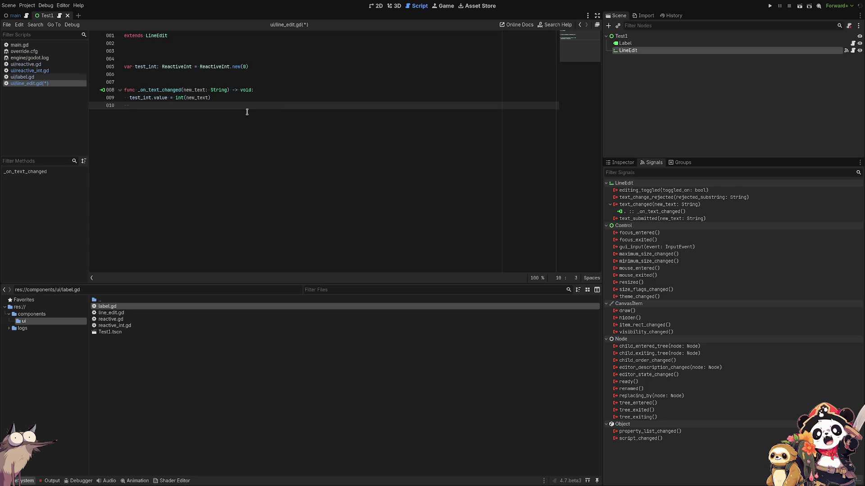
pyautogui.hotkey('ctrl', 'z')
pyautogui.press('Up')
pyautogui.press('Up')
pyautogui.press('Up')
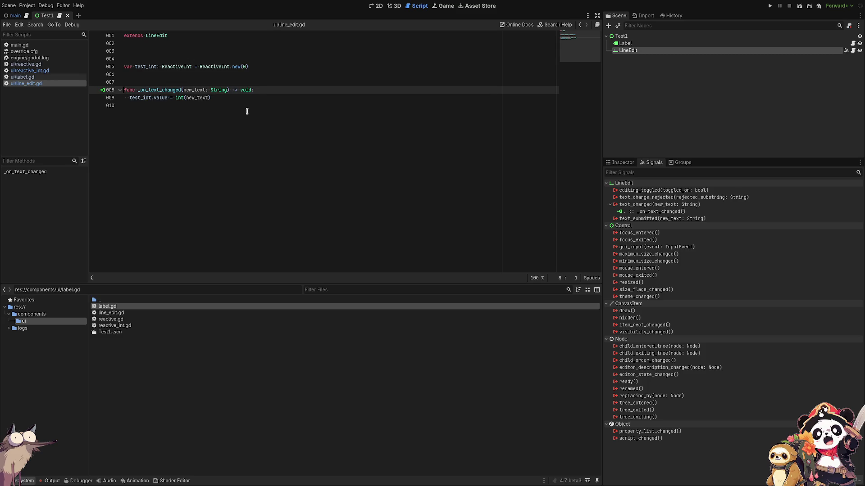
pyautogui.press('Up')
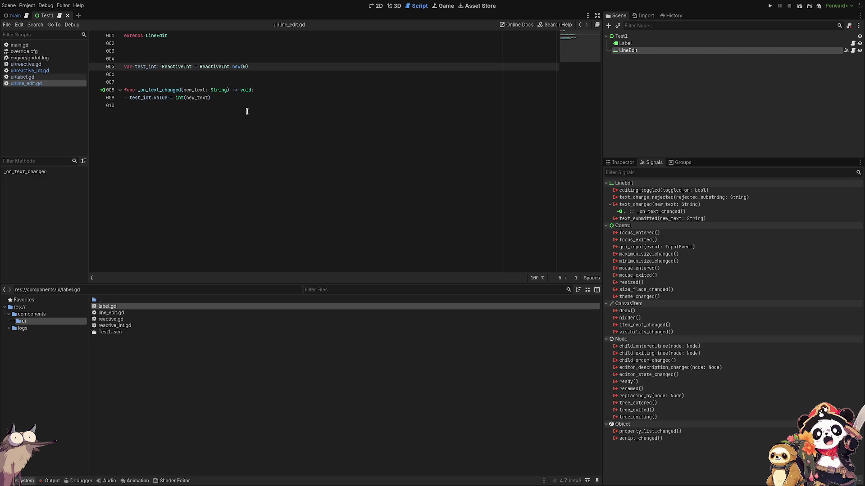
pyautogui.press('Down')
pyautogui.press('Down')
pyautogui.press('Down')
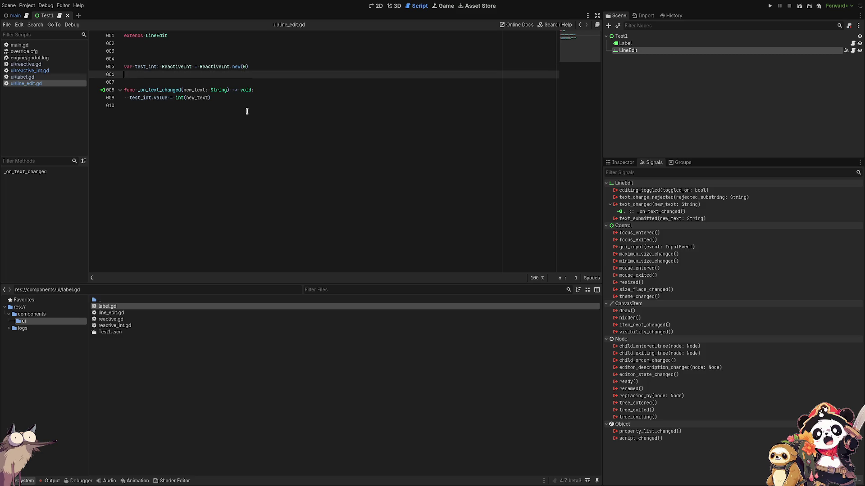
pyautogui.press('Tab')
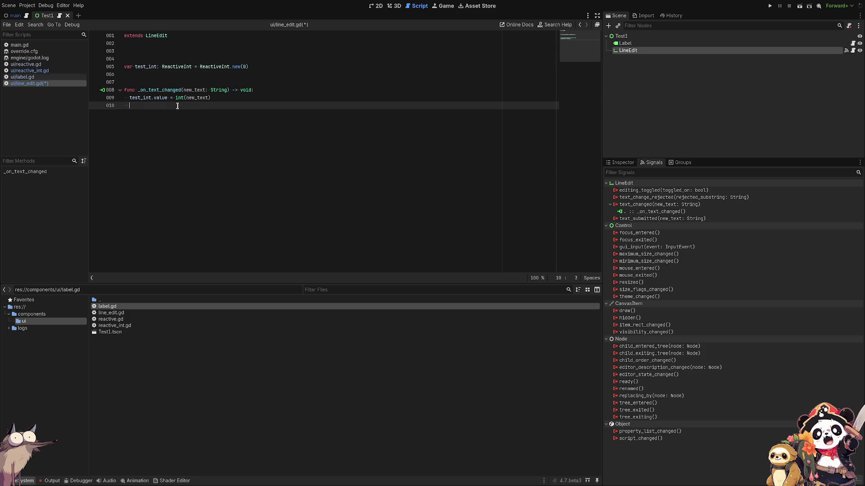
# Save line_edit.gd and select the whole test_int declaration line.
pyautogui.click(150, 79)
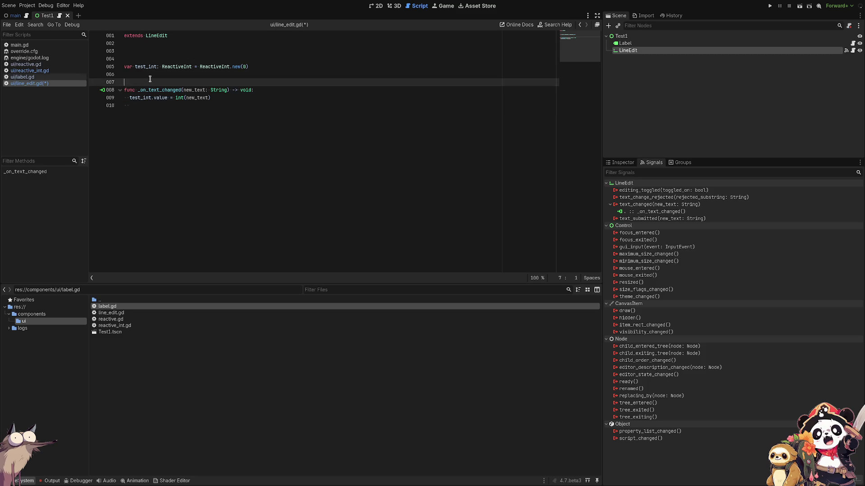
pyautogui.click(159, 106)
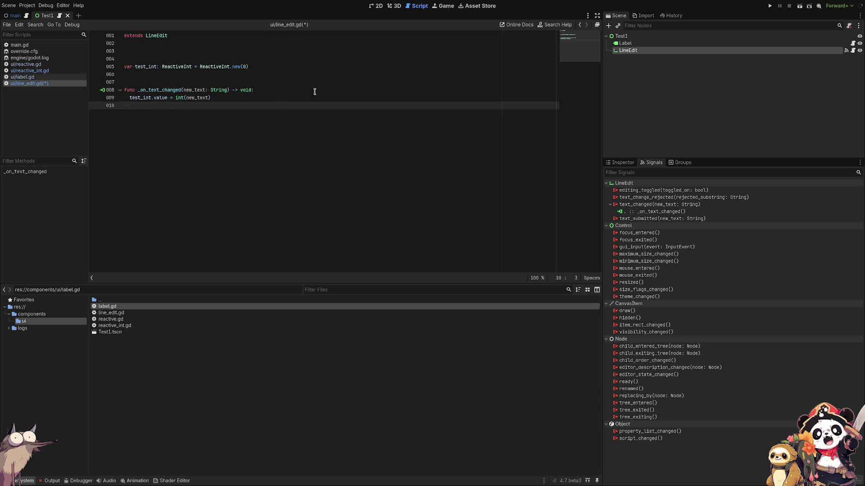
pyautogui.hotkey('ctrl', 's')
pyautogui.moveTo(266, 67); pyautogui.dragTo(124, 67)
pyautogui.hotkey('ctrl', 'c')
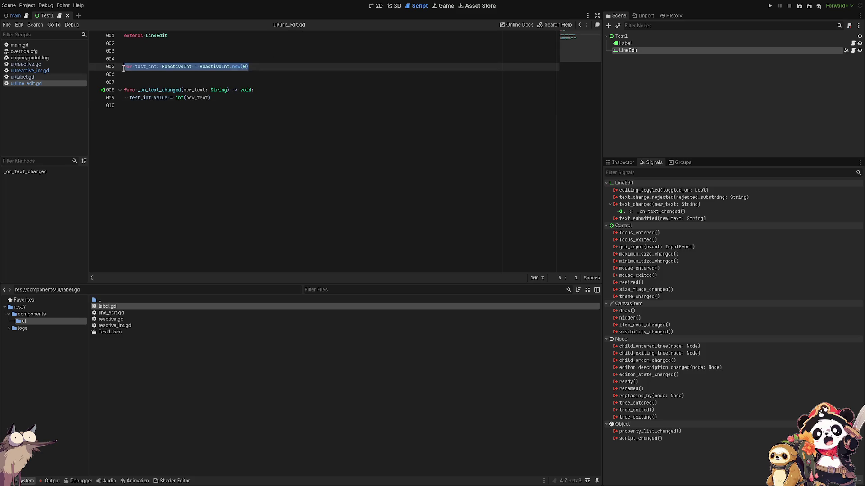
# Cut the test_int declaration from line_edit.gd, save it, and attach a new script to Test1.
pyautogui.press('BackSpace')
pyautogui.press('BackSpace')
pyautogui.press('BackSpace')
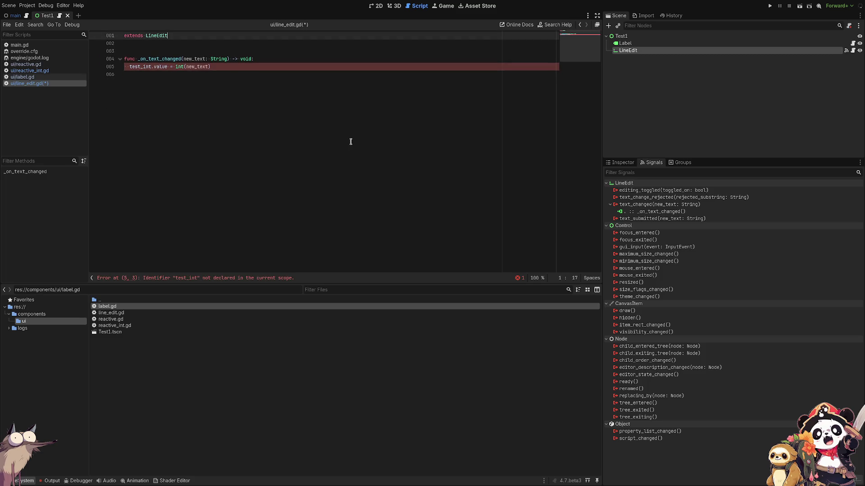
pyautogui.hotkey('ctrl', 's')
pyautogui.rightClick(624, 37)
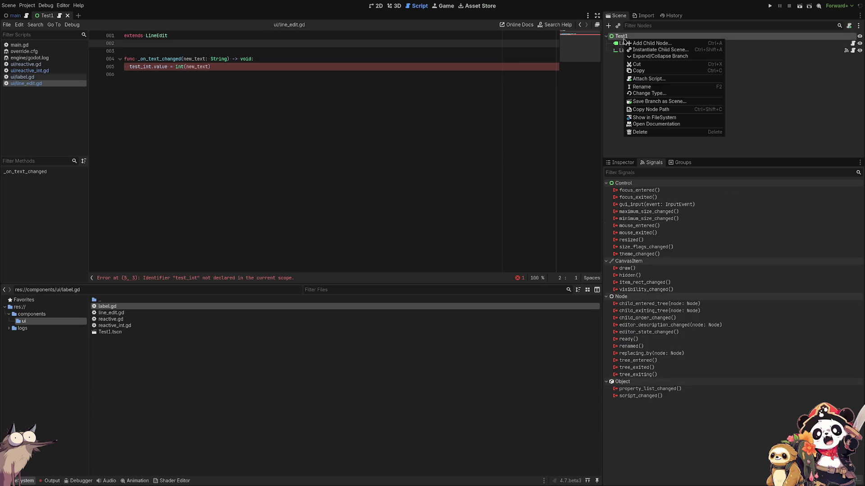
pyautogui.click(563, 145)
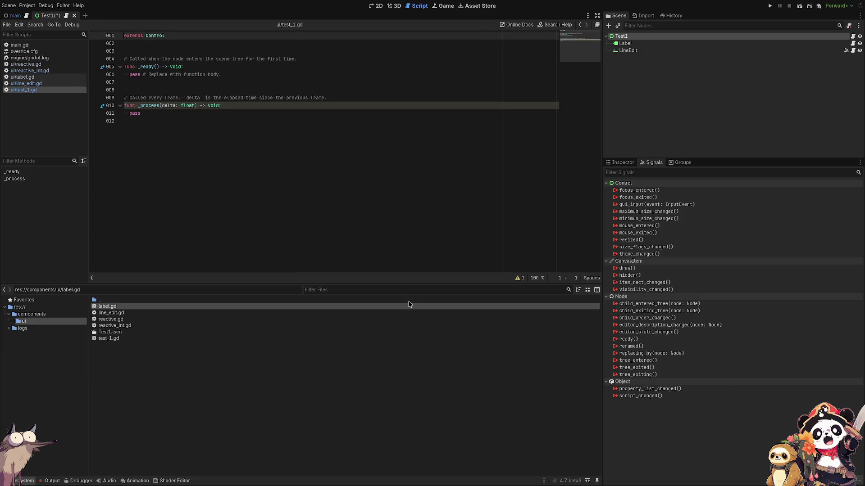
# Replace test_1.gd's template body with the pasted test_int declaration and save it.
pyautogui.click(168, 44)
pyautogui.hotkey('ctrl', 'shift', 'End')
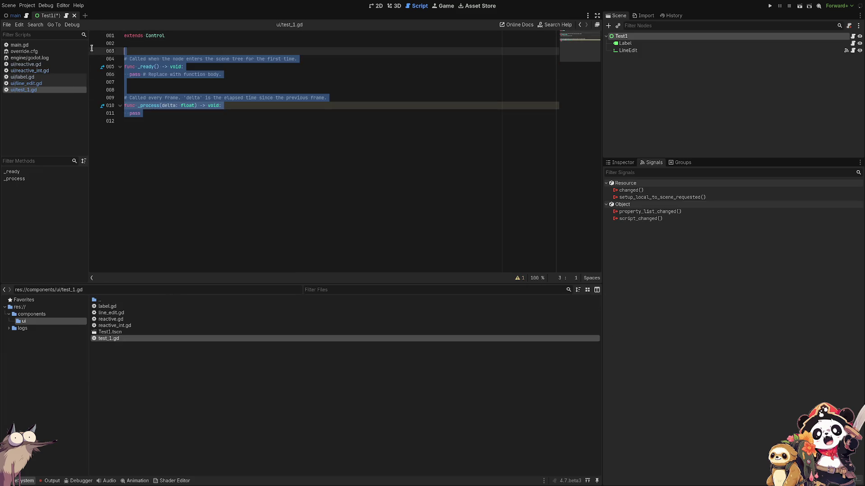
pyautogui.hotkey('ctrl', 'v')
pyautogui.hotkey('ctrl', 'shift', 'Return')
pyautogui.hotkey('ctrl', 's')
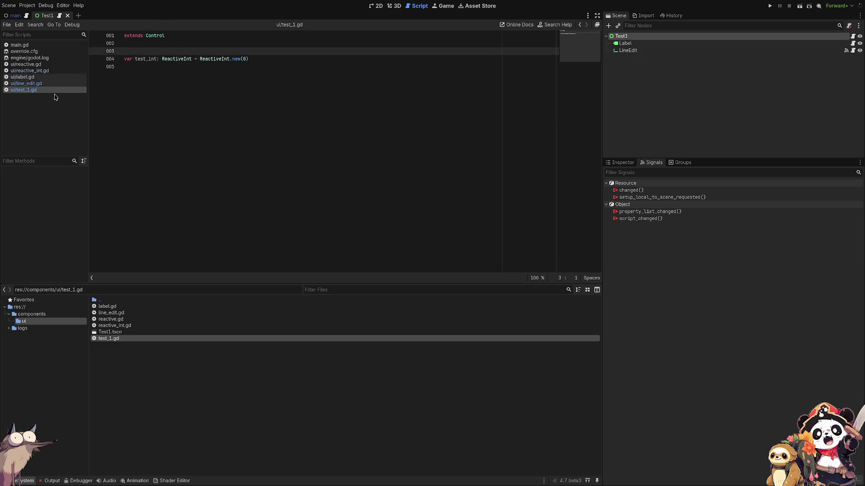
pyautogui.click(36, 84)
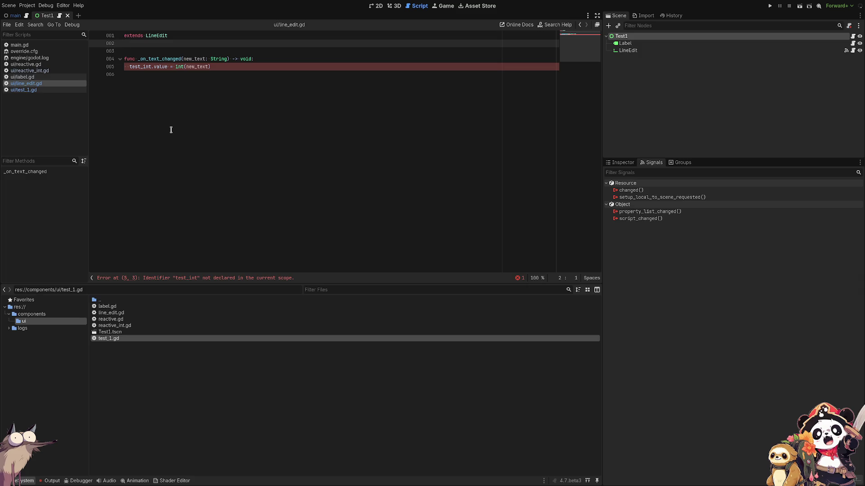
# Prefix the test_int assignment on line 5 with get_parent(). and save line_edit.gd.
pyautogui.click(140, 83)
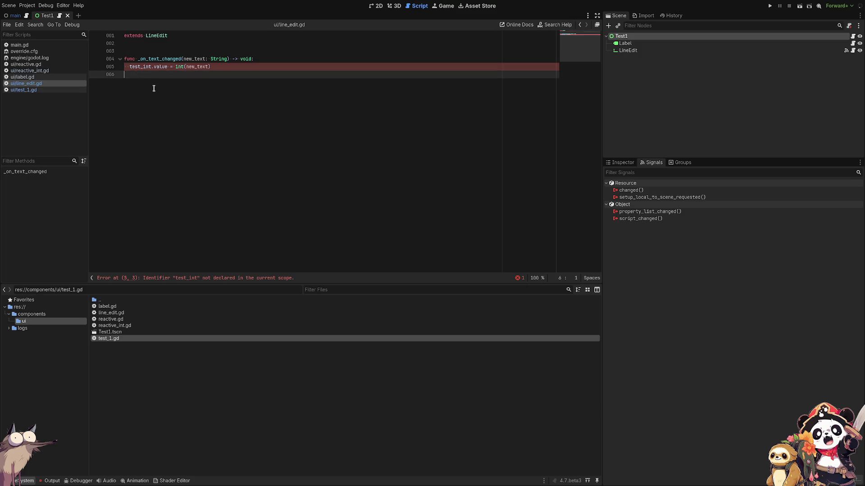
pyautogui.press('Up')
pyautogui.press('Home')
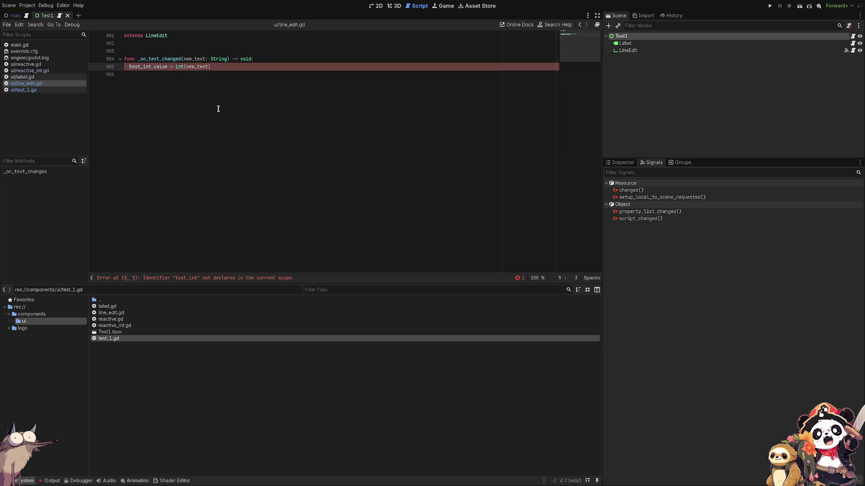
pyautogui.write('get_a')
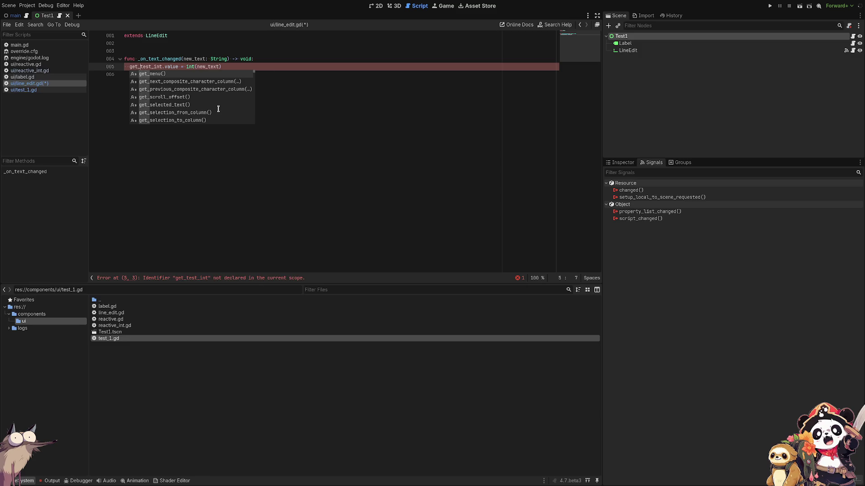
pyautogui.press('BackSpace')
pyautogui.write('parent')
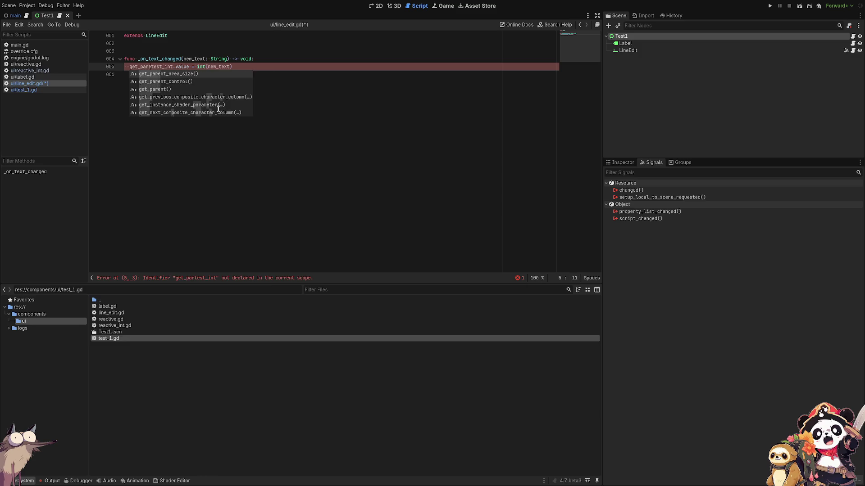
pyautogui.write('()')
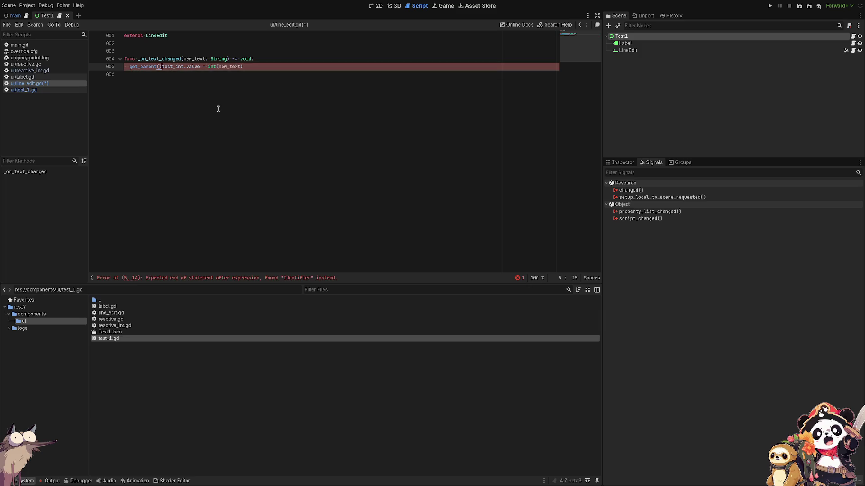
pyautogui.write('.')
pyautogui.hotkey('ctrl', 's')
pyautogui.click(175, 51)
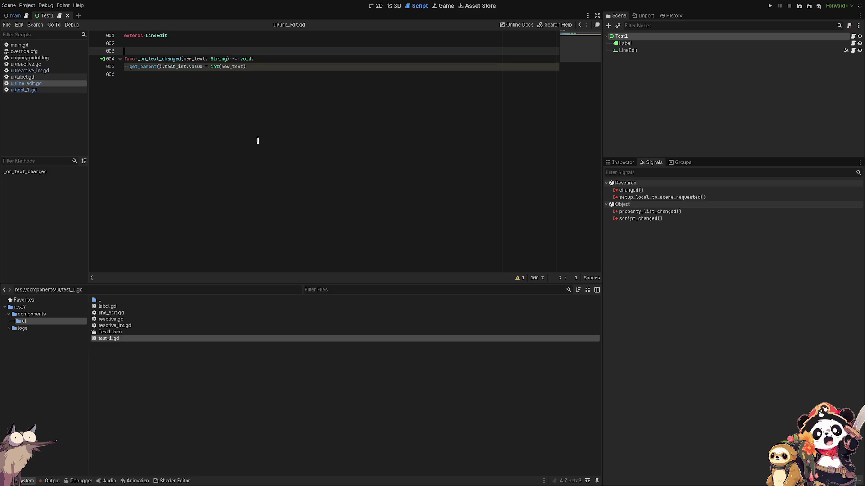
# Inspect the line 5 UNSAFE_PROPERTY_ACCESS warning and compare against test_1.gd.
pyautogui.click(518, 278)
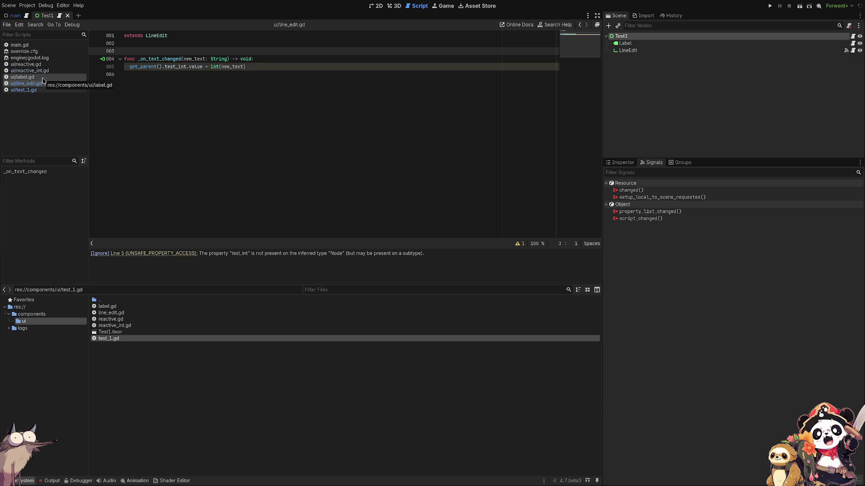
pyautogui.click(24, 89)
pyautogui.click(40, 83)
pyautogui.click(37, 90)
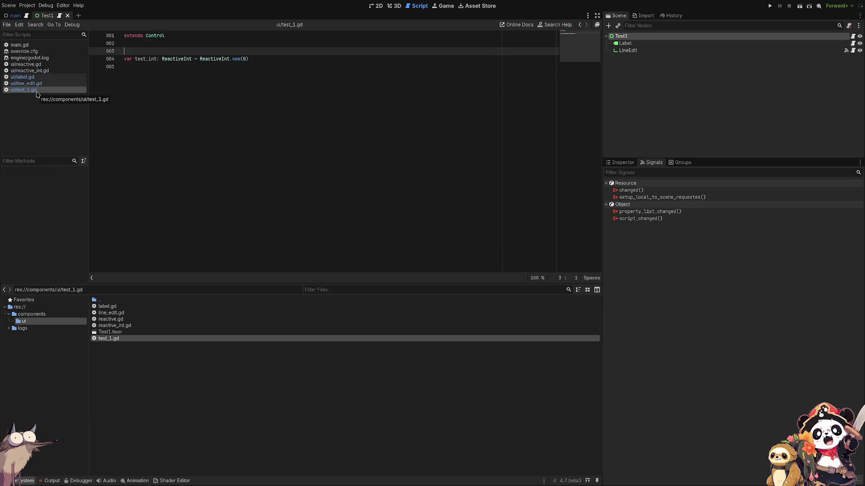
pyautogui.click(34, 83)
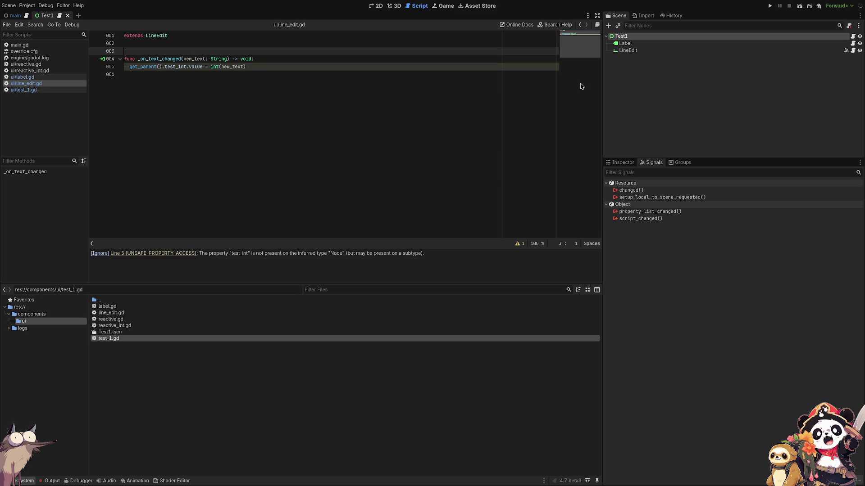
pyautogui.moveTo(143, 66)
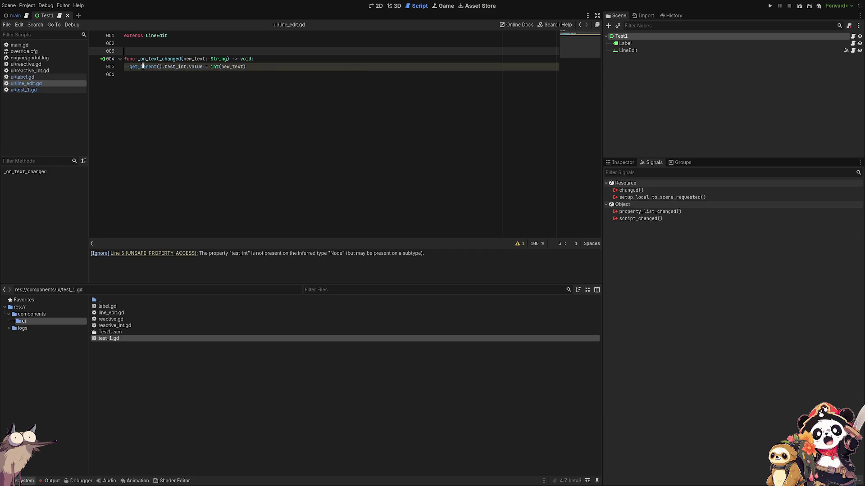
# Write a _ready() -> void function with a pass body in label.gd and save it.
pyautogui.click(48, 92)
pyautogui.click(49, 84)
pyautogui.click(49, 78)
pyautogui.click(50, 85)
pyautogui.click(49, 78)
pyautogui.write('func ')
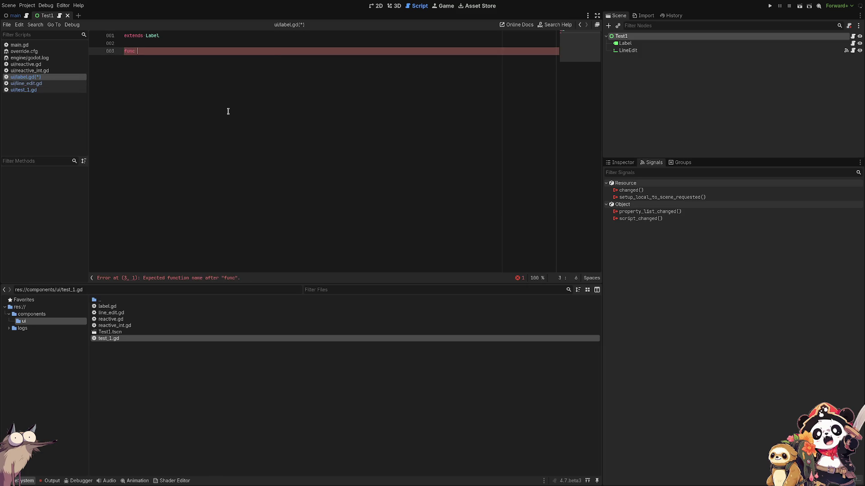
pyautogui.write('_r')
pyautogui.press('Return')
pyautogui.press('Return')
pyautogui.write('pass')
pyautogui.hotkey('ctrl', 's')
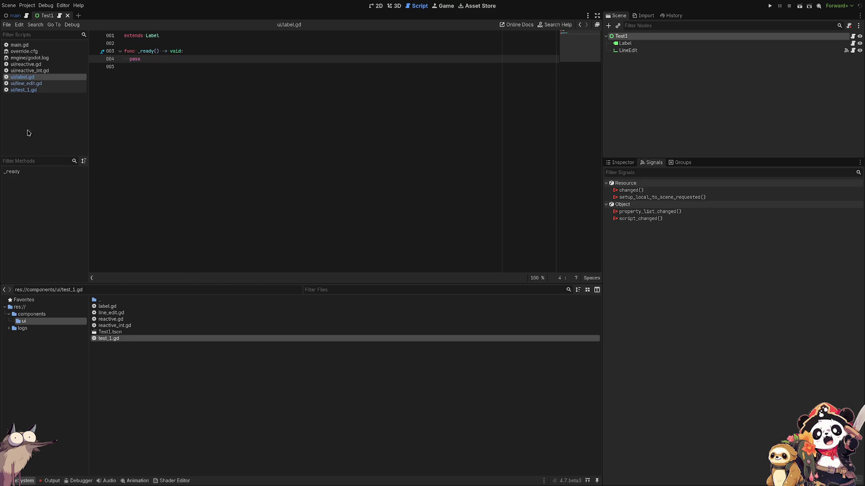
# Compare with line_edit.gd and test_1.gd, then delete the placeholder pass in label.gd.
pyautogui.click(40, 85)
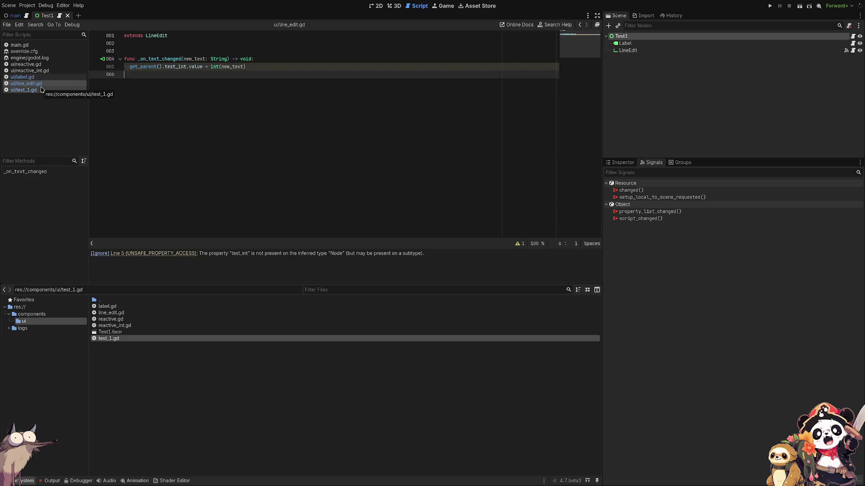
pyautogui.click(41, 90)
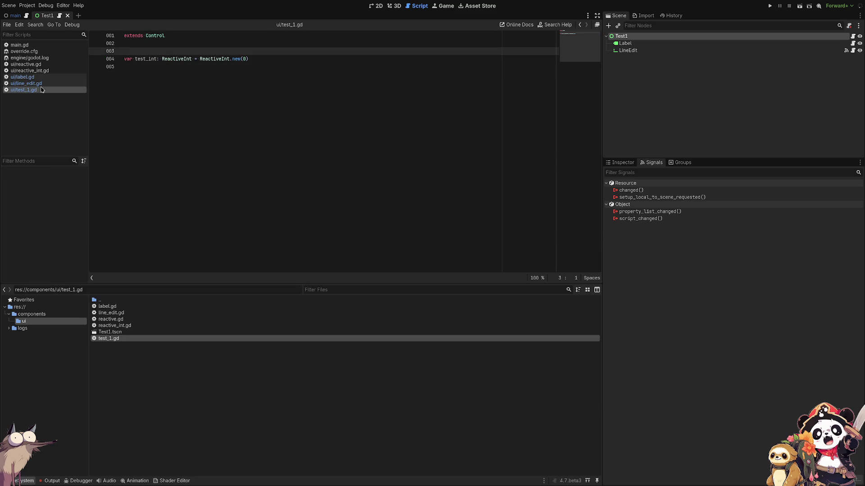
pyautogui.click(47, 78)
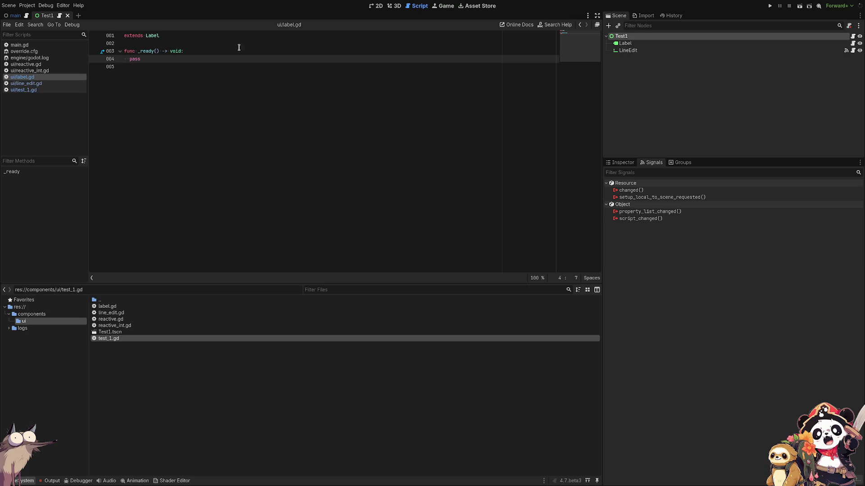
pyautogui.press('BackSpace')
pyautogui.press('BackSpace')
pyautogui.press('BackSpace')
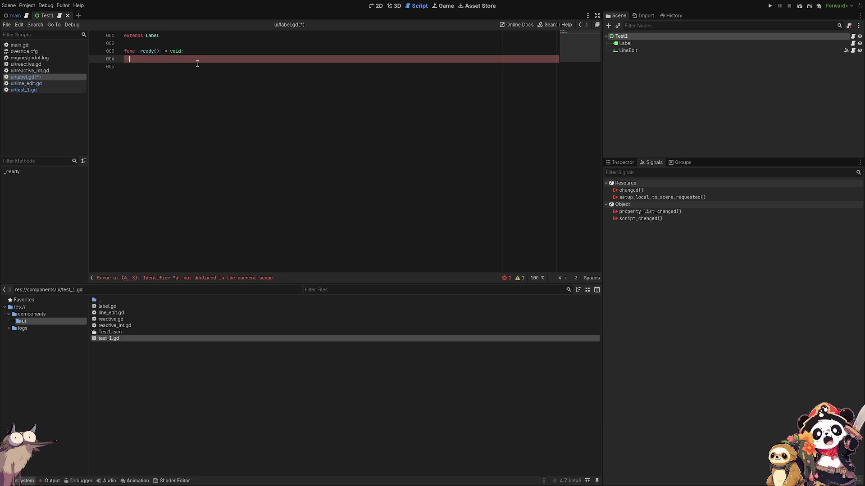
# Select the Label node and start an unfinished 'text =' line in label.gd's _ready body.
pyautogui.write('get')
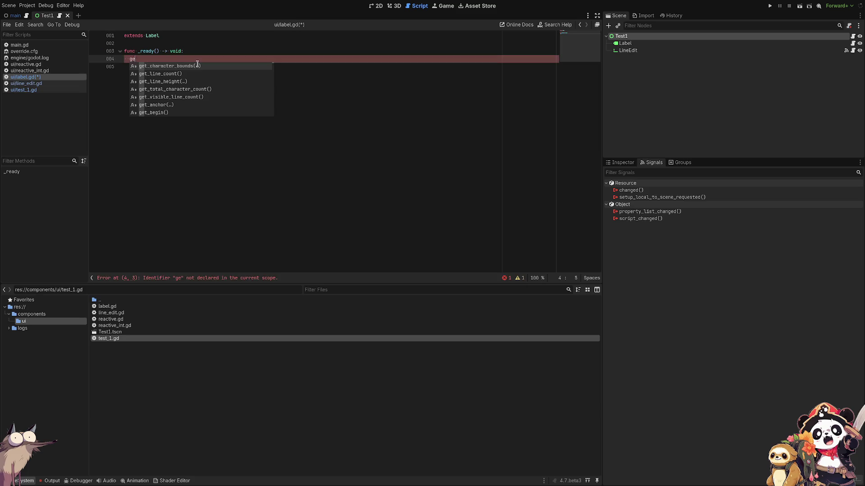
pyautogui.press('BackSpace')
pyautogui.press('BackSpace')
pyautogui.press('BackSpace')
pyautogui.click(621, 44)
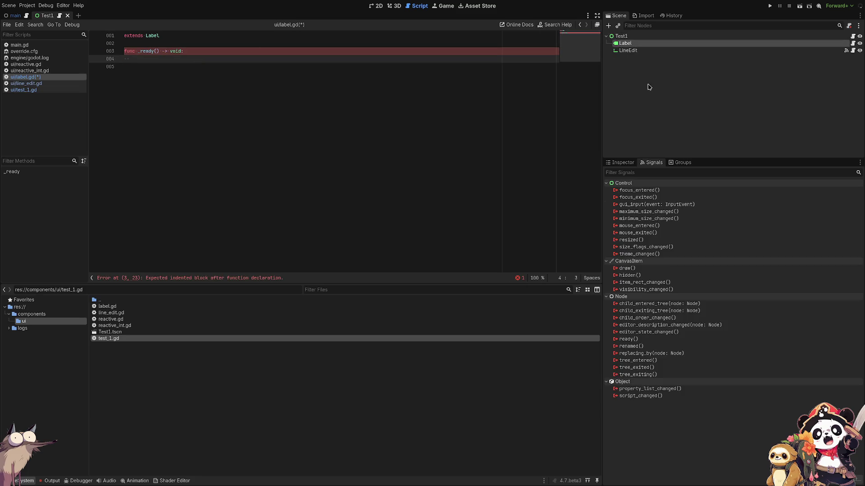
pyautogui.click(622, 163)
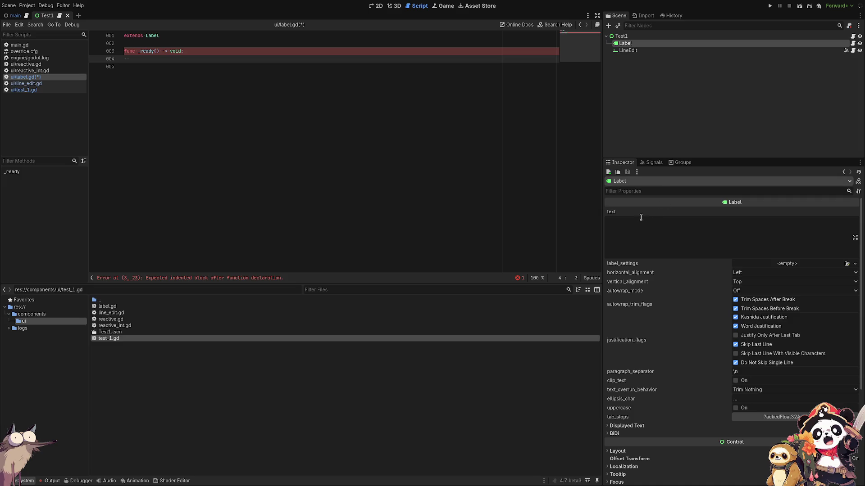
pyautogui.click(174, 94)
pyautogui.press('Up')
pyautogui.press('Right')
pyautogui.press('Right')
pyautogui.press('Down')
pyautogui.press('Up')
pyautogui.write('text = ')
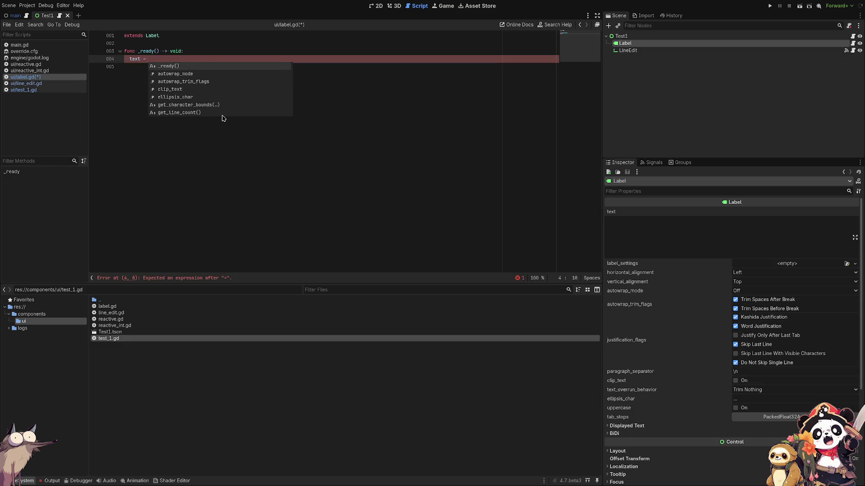
pyautogui.write('get')
pyautogui.press('BackSpace')
pyautogui.press('BackSpace')
pyautogui.press('BackSpace')
# Add 'var parent: Control = get_parent()' and 'parent.test_int.' above the text = line.
pyautogui.click(215, 47)
pyautogui.press('Up')
pyautogui.click(239, 49)
pyautogui.press('Return')
pyautogui.press('Return')
pyautogui.press('Up')
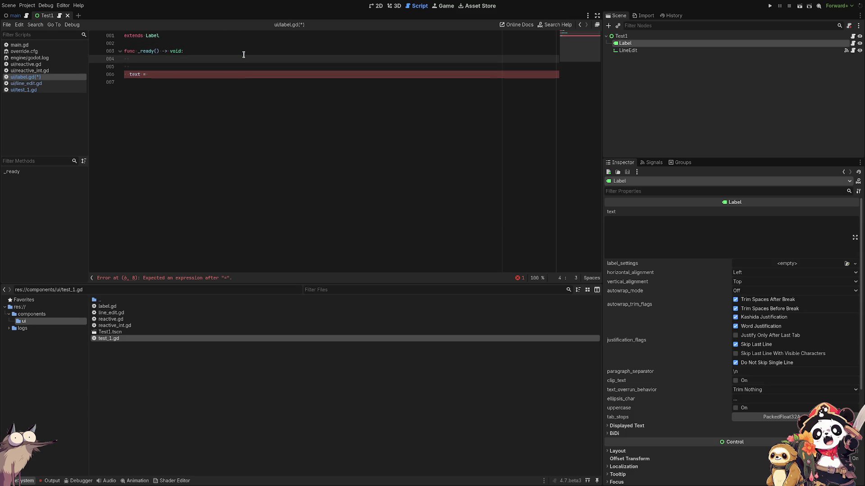
pyautogui.write('var parent:')
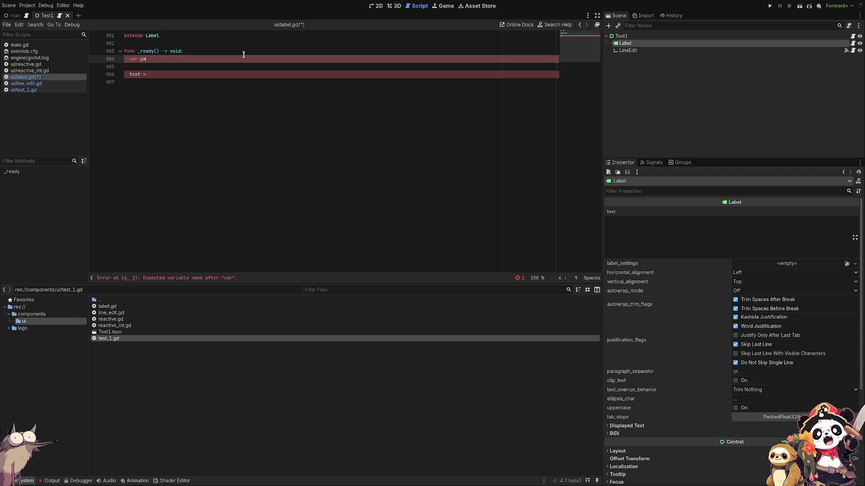
pyautogui.write(' Contro')
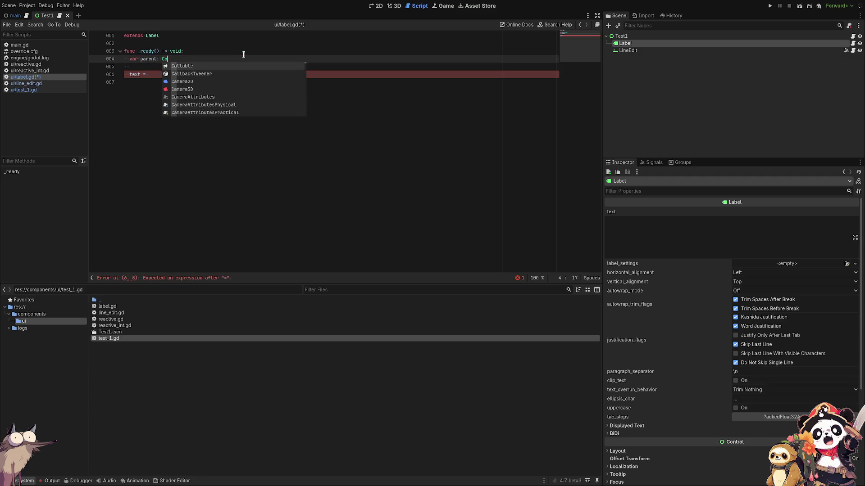
pyautogui.write('l = get')
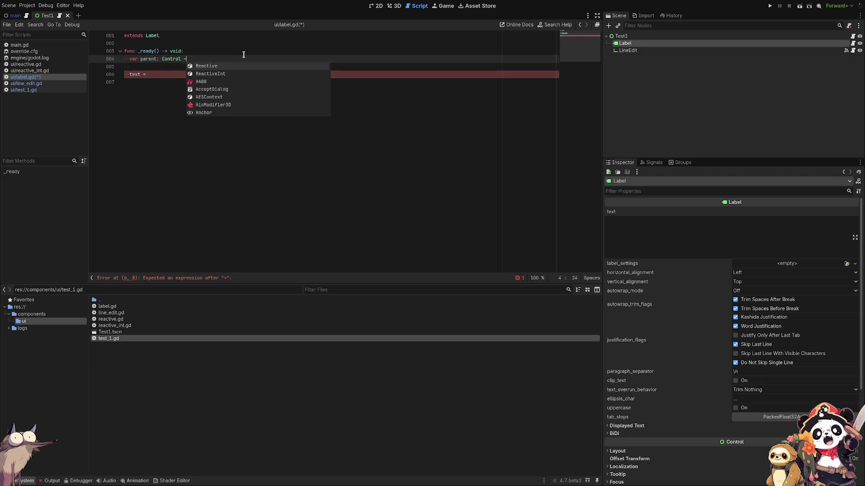
pyautogui.write('_parent')
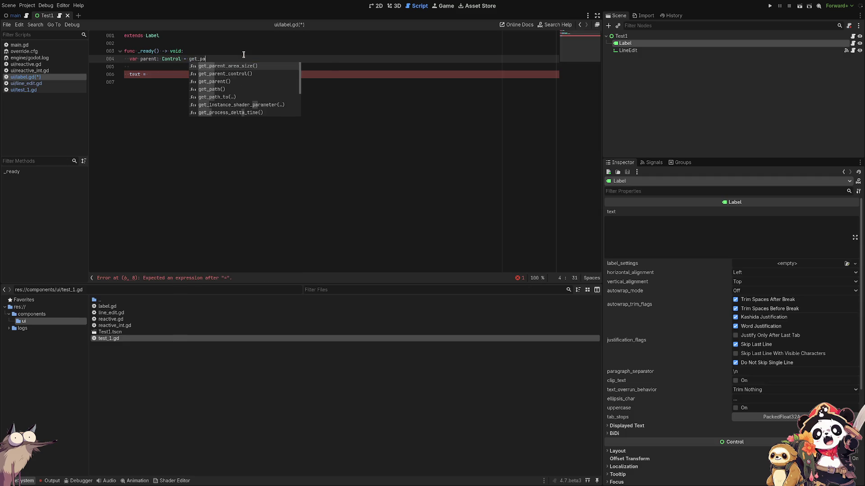
pyautogui.write('()')
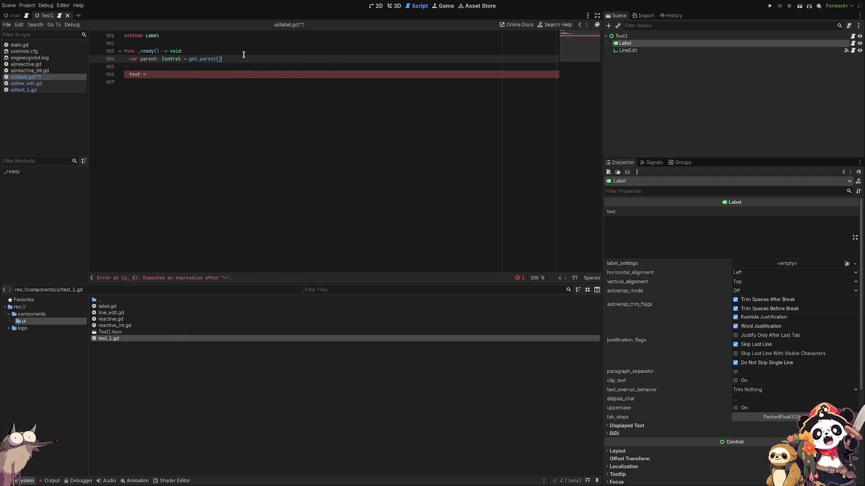
pyautogui.press('Down')
pyautogui.write('parent.')
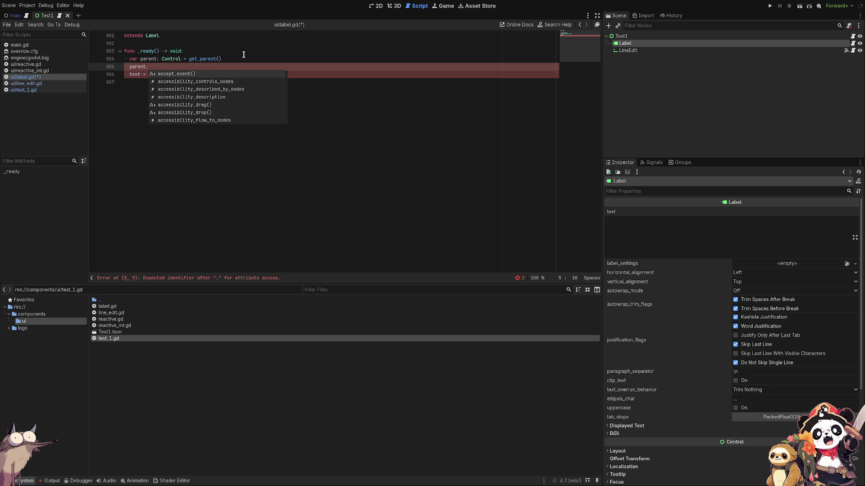
pyautogui.write('test_int')
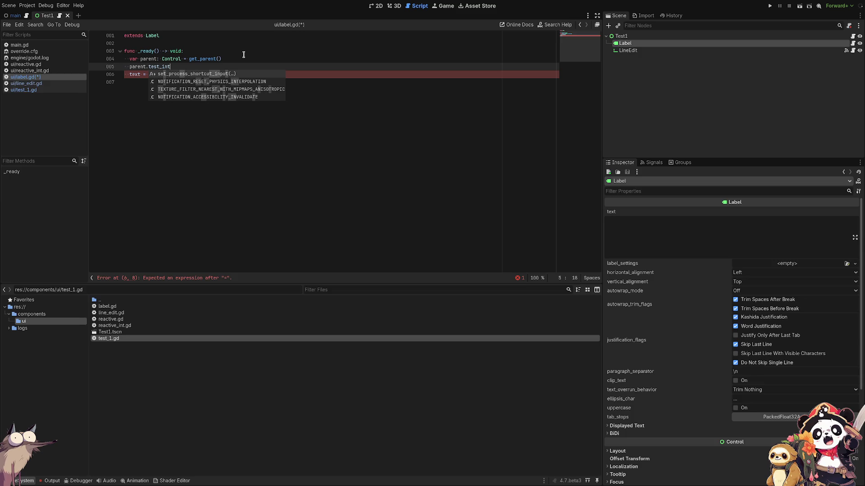
pyautogui.write('.')
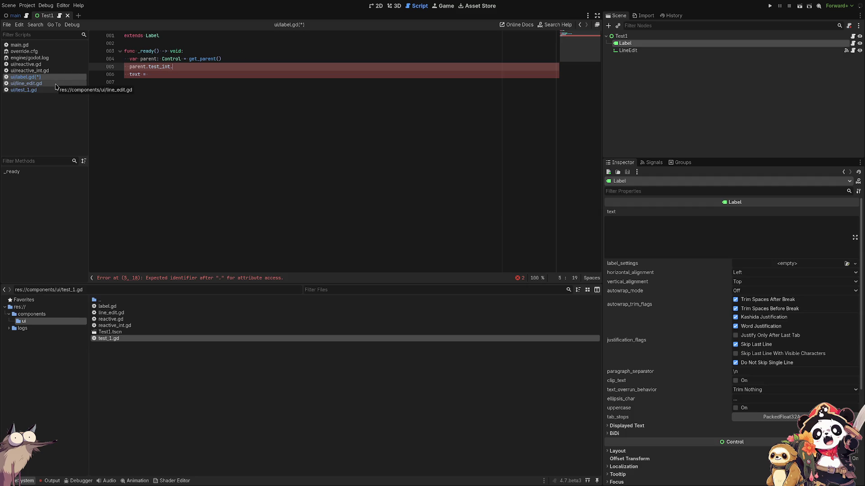
pyautogui.click(79, 6)
# Save label.gd and scroll the Signal class docs to the connect example before returning.
pyautogui.press('Escape')
pyautogui.hotkey('ctrl', 's')
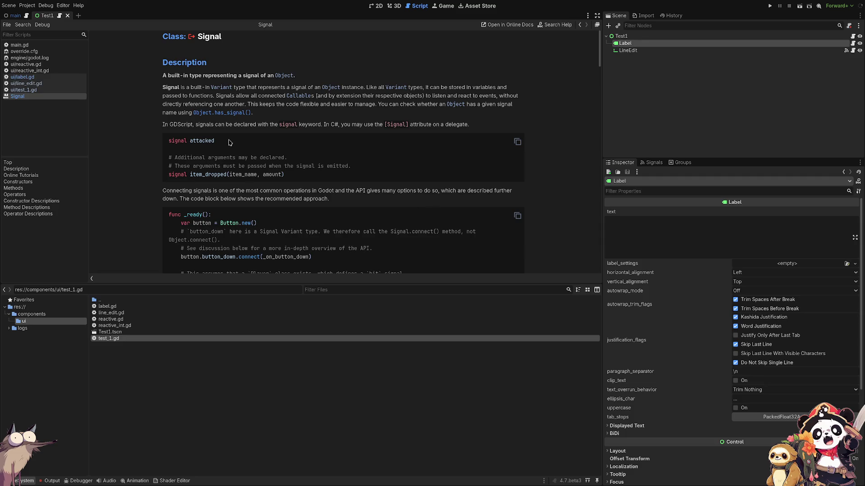
pyautogui.scroll(-3, 244, 142)
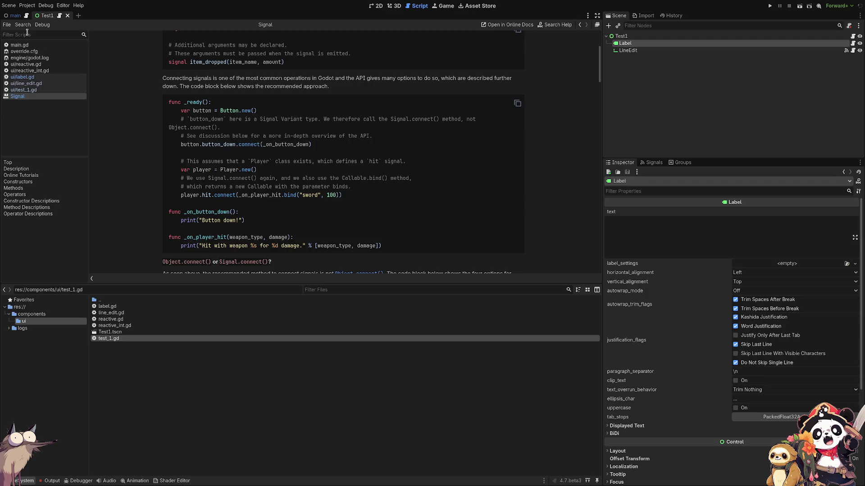
pyautogui.click(38, 77)
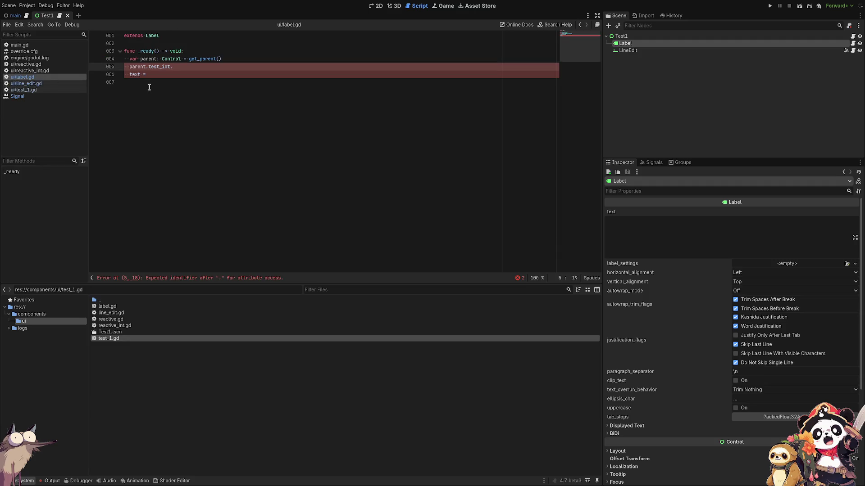
# Paste the reactive_changed signal name copied from reactive_int.gd after parent.test_int.
pyautogui.press('BackSpace')
pyautogui.write('.')
pyautogui.click(28, 70)
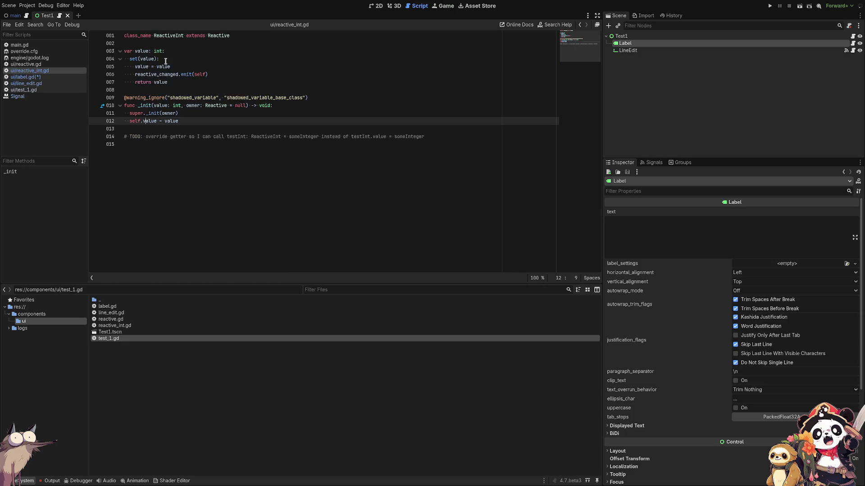
pyautogui.doubleClick(158, 75)
pyautogui.hotkey('ctrl', 'c')
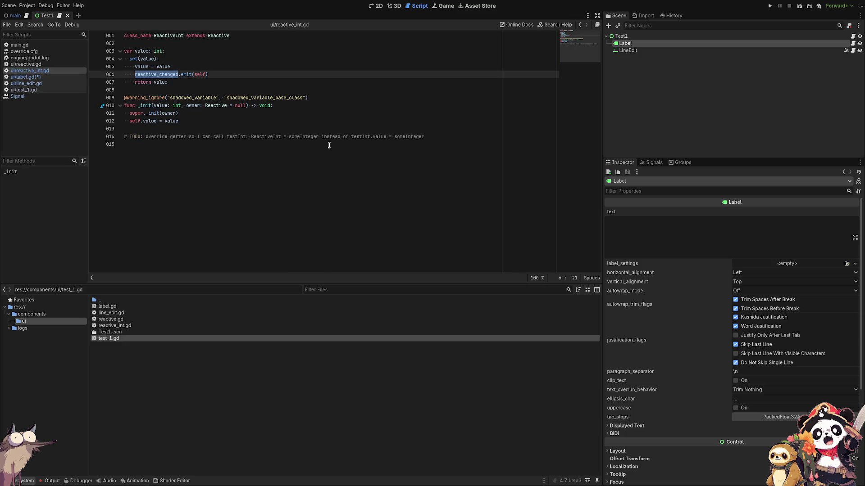
pyautogui.click(42, 75)
pyautogui.hotkey('ctrl', 'v')
# Connect the signal to a lambda func(reactive) that sets text = reactive.value.
pyautogui.write('connect(')
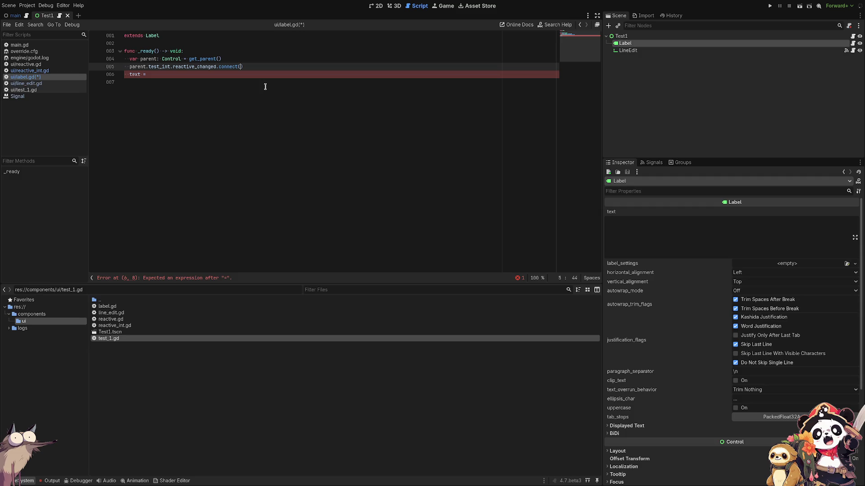
pyautogui.write('func')
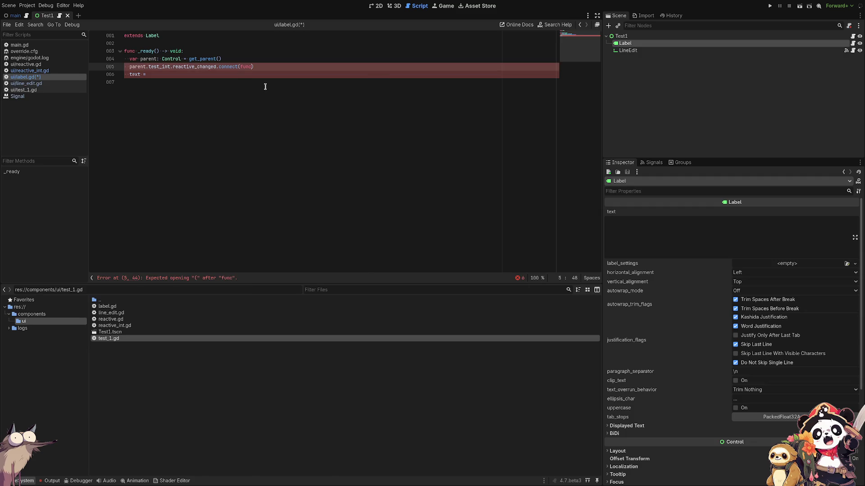
pyautogui.write('(')
pyautogui.write('re')
pyautogui.write('active')
pyautogui.press('BackSpace')
pyautogui.write('->')
pyautogui.press('BackSpace')
pyautogui.press('BackSpace')
pyautogui.press('BackSpace')
pyautogui.write(': ')
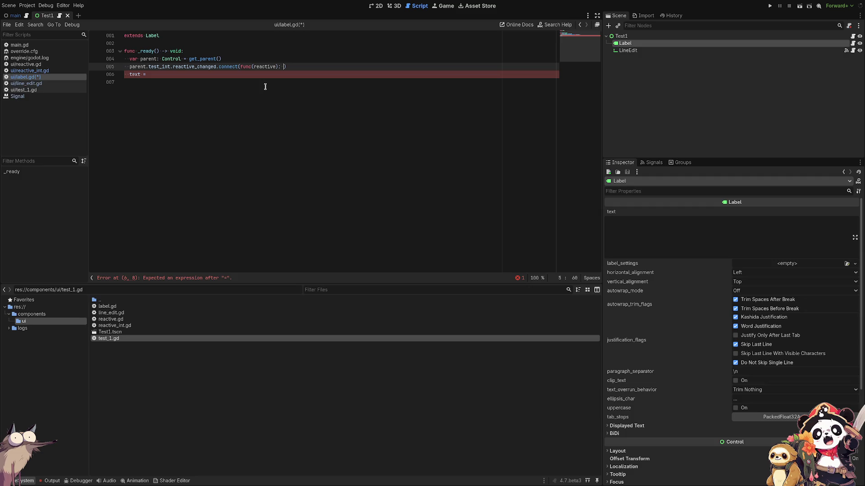
pyautogui.write('test')
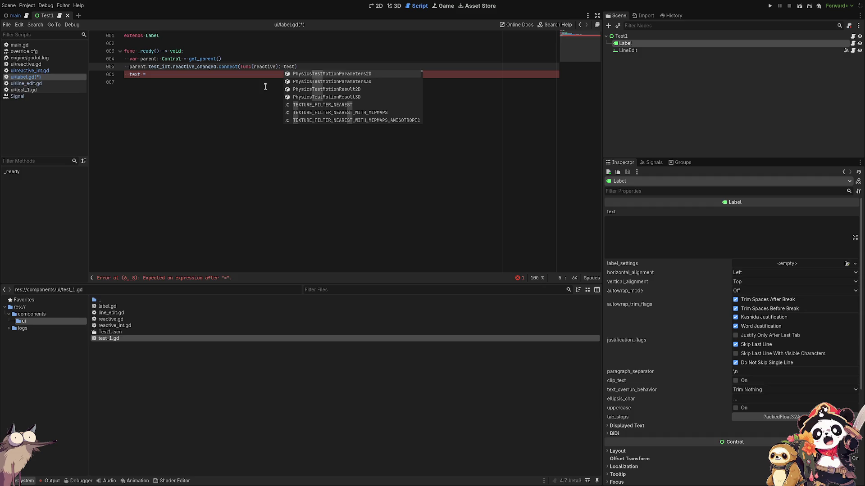
pyautogui.press('BackSpace')
pyautogui.press('BackSpace')
pyautogui.press('BackSpace')
pyautogui.write('xt')
pyautogui.press('BackSpace')
pyautogui.press('BackSpace')
pyautogui.press('BackSpace')
pyautogui.write('ext = rea')
pyautogui.press('Return')
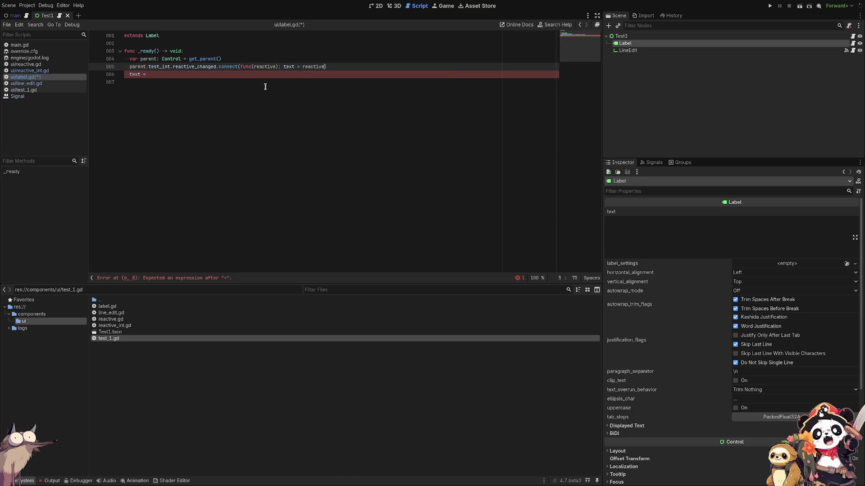
pyautogui.write('.value')
# Save label.gd, delete the leftover text = line, and run the project with F5.
pyautogui.hotkey('ctrl', 's')
pyautogui.tripleClick(169, 76)
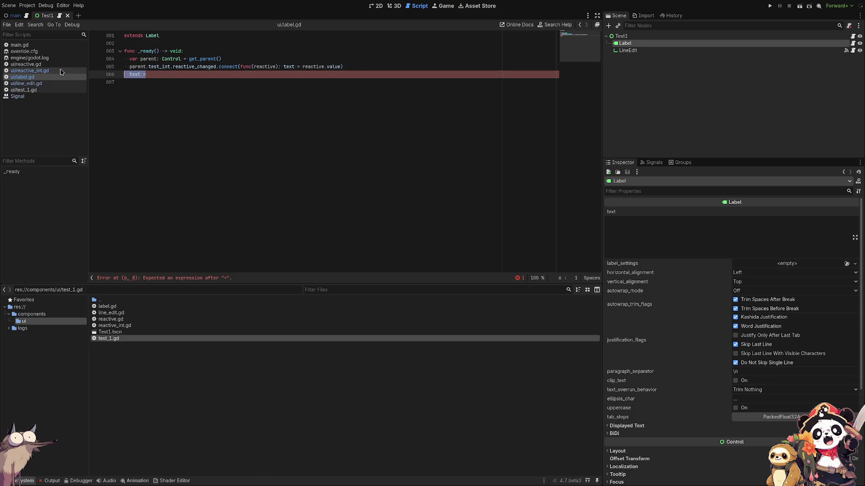
pyautogui.press('BackSpace')
pyautogui.press('BackSpace')
pyautogui.hotkey('ctrl', 's')
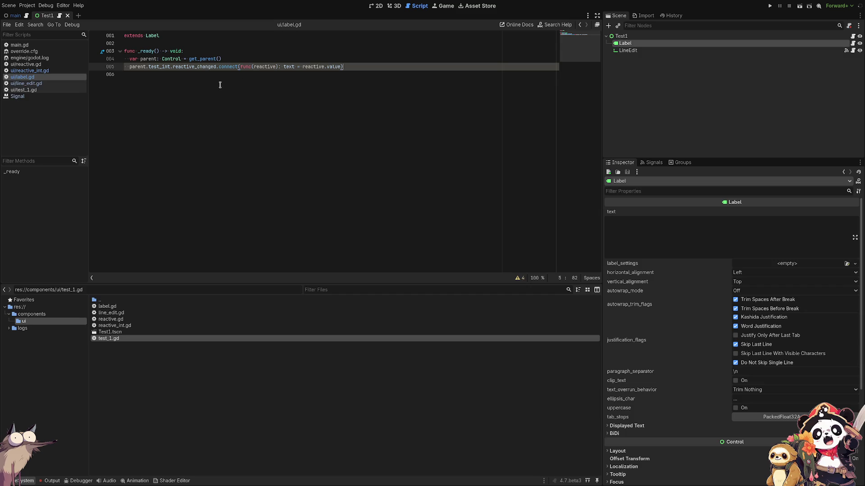
pyautogui.click(216, 82)
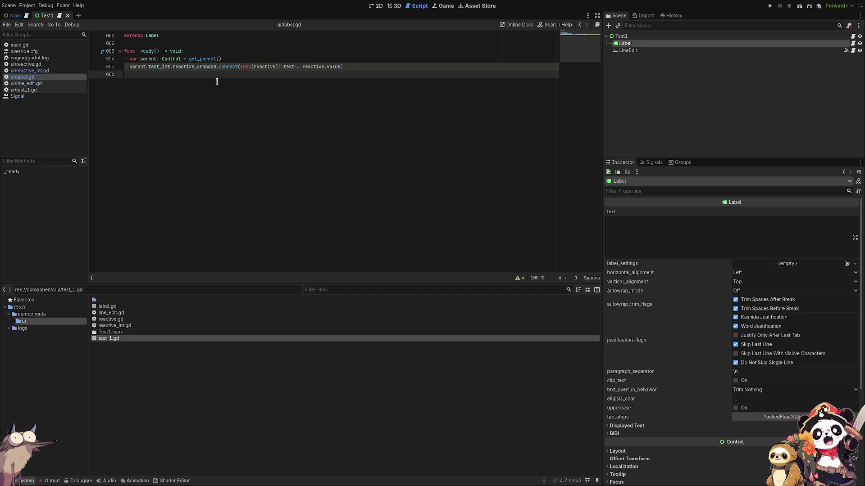
pyautogui.press('F5')
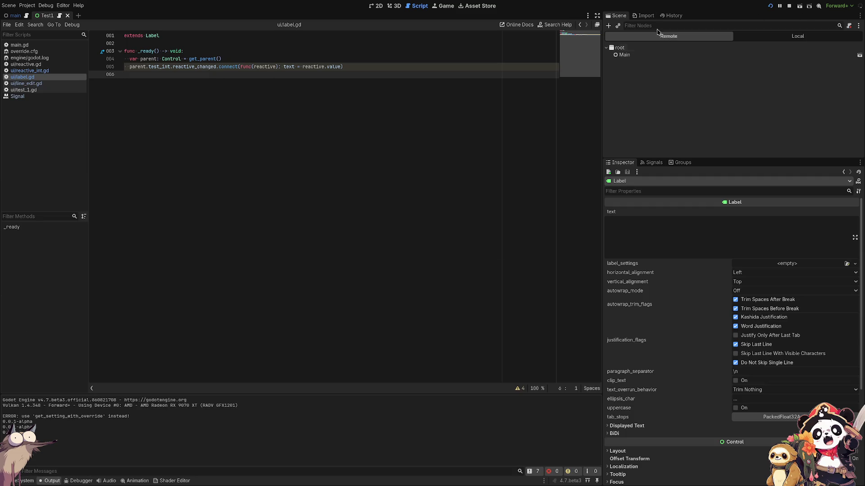
# Stop the game, instance Test1.tscn as a child of Main in main.tscn, and save.
pyautogui.click(789, 5)
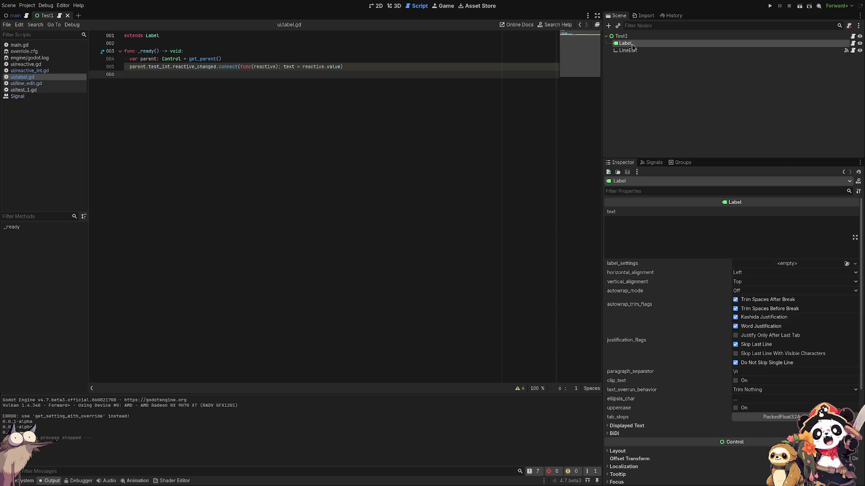
pyautogui.click(14, 16)
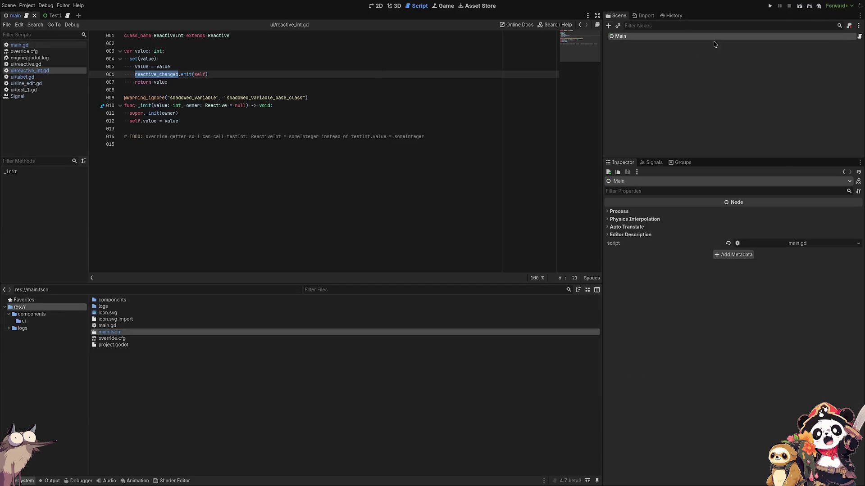
pyautogui.rightClick(632, 36)
pyautogui.rightClick(632, 38)
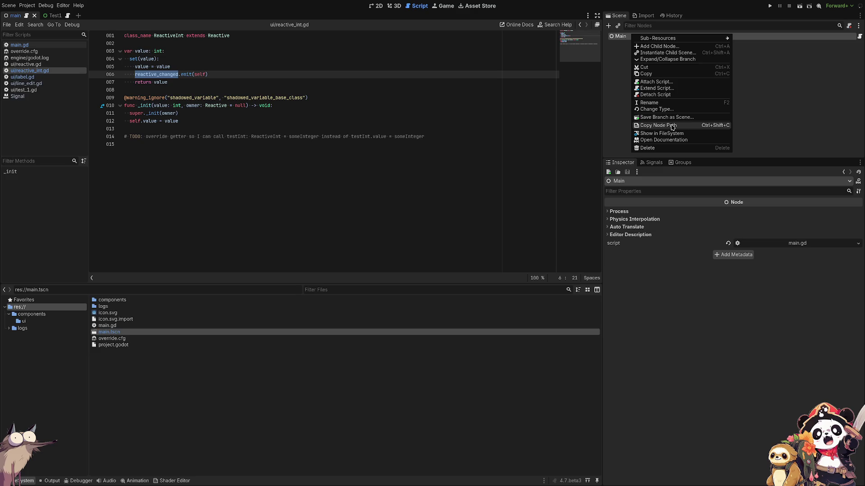
pyautogui.click(661, 55)
pyautogui.click(547, 243)
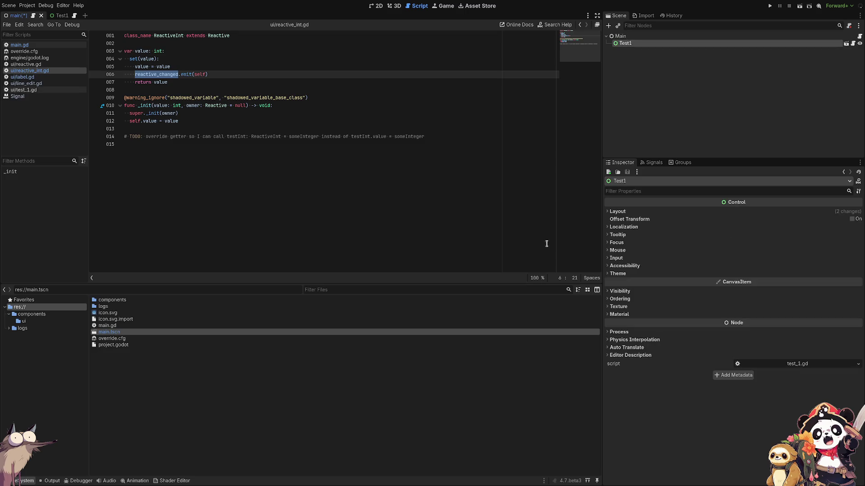
pyautogui.click(437, 180)
pyautogui.hotkey('ctrl', 's')
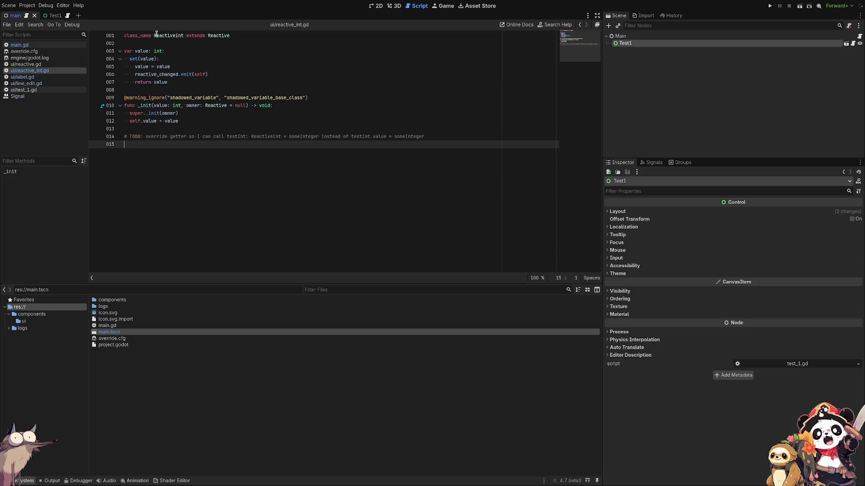
# Open Test1 in the 2D canvas, shift the LineEdit, and set the Label text to 10.
pyautogui.click(399, 7)
pyautogui.click(375, 6)
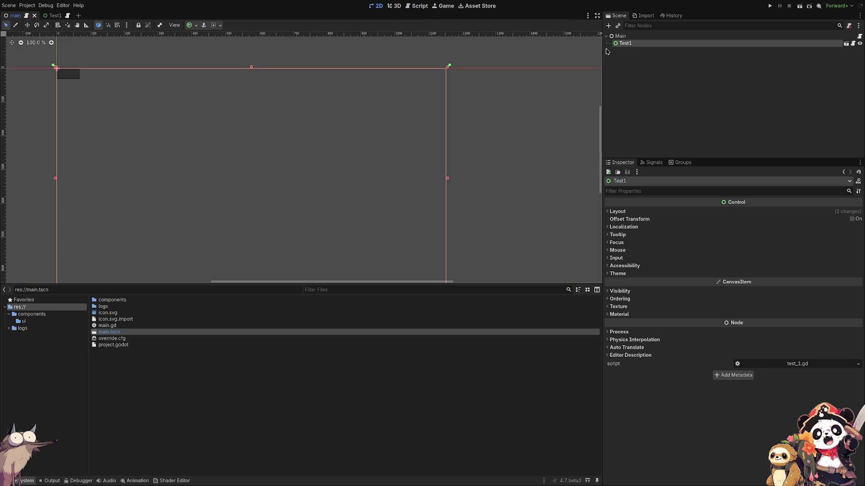
pyautogui.click(50, 17)
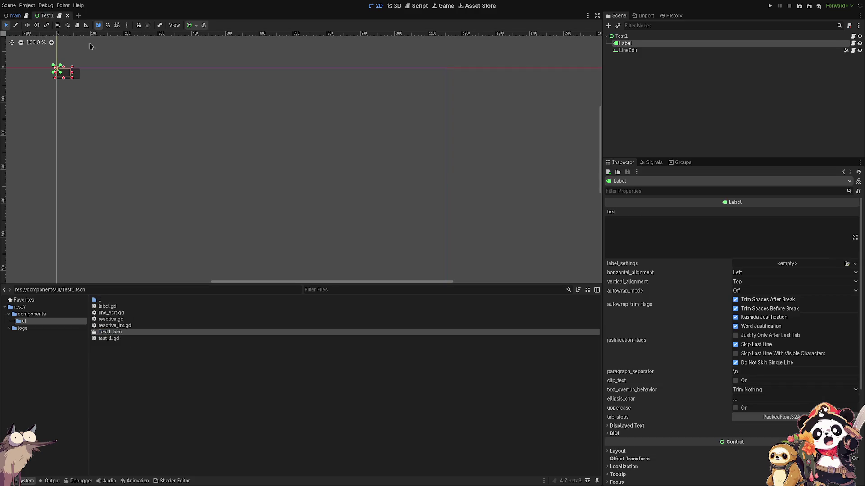
pyautogui.moveTo(63, 72); pyautogui.dragTo(122, 80)
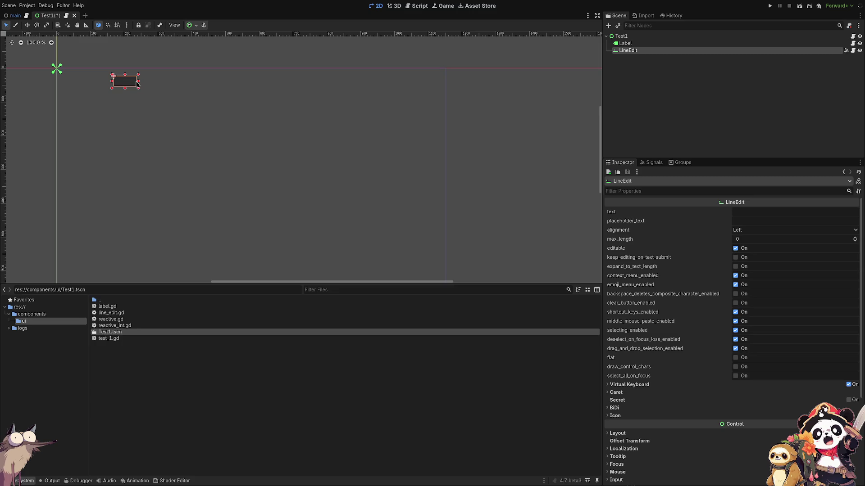
pyautogui.click(626, 44)
pyautogui.click(662, 239)
pyautogui.write('10')
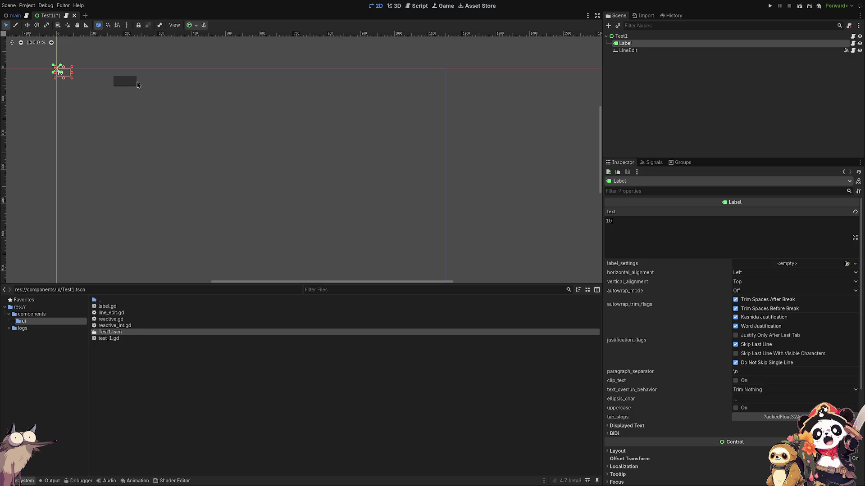
# Move the Label and LineEdit to the canvas centre and enlarge the LineEdit.
pyautogui.moveTo(130, 85)
pyautogui.mouseDown()
pyautogui.moveTo(81, 74)
pyautogui.moveTo(70, 86)
pyautogui.moveTo(261, 194)
pyautogui.moveTo(253, 194)
pyautogui.mouseUp()
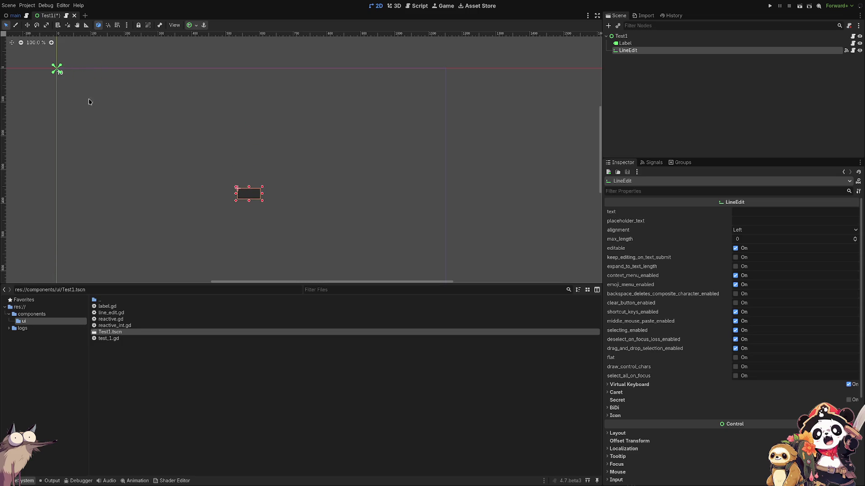
pyautogui.click(64, 79)
pyautogui.moveTo(67, 75)
pyautogui.mouseDown()
pyautogui.moveTo(251, 157)
pyautogui.moveTo(305, 112)
pyautogui.moveTo(313, 141)
pyautogui.moveTo(263, 152)
pyautogui.mouseUp()
pyautogui.click(259, 195)
pyautogui.moveTo(261, 188)
pyautogui.mouseDown()
pyautogui.moveTo(301, 163)
pyautogui.moveTo(297, 178)
pyautogui.moveTo(306, 181)
pyautogui.moveTo(268, 185)
pyautogui.moveTo(271, 174)
pyautogui.mouseUp()
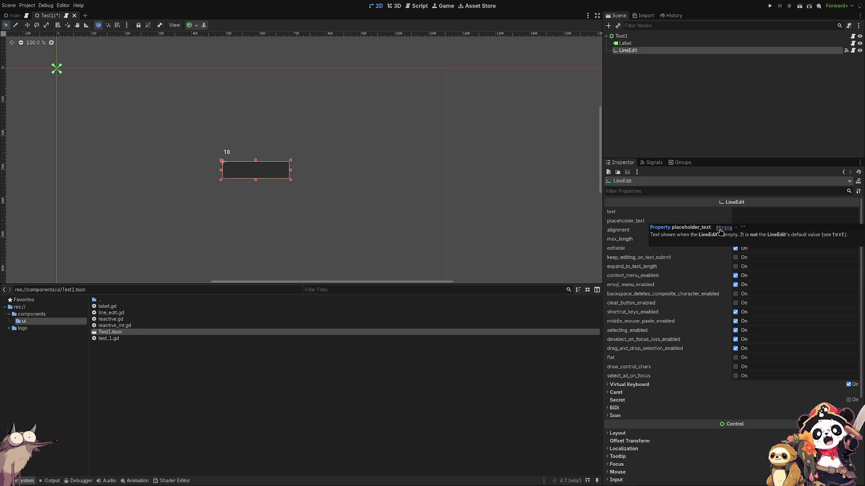
# Set the LineEdit placeholder to 'Enter your number', save the scene, and run the project.
pyautogui.click(747, 220)
pyautogui.write('Enter your n')
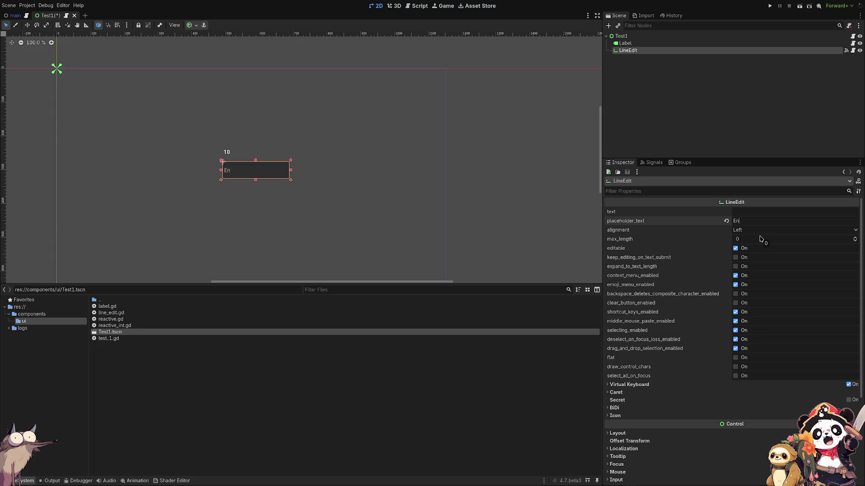
pyautogui.write('umber')
pyautogui.hotkey('ctrl', 's')
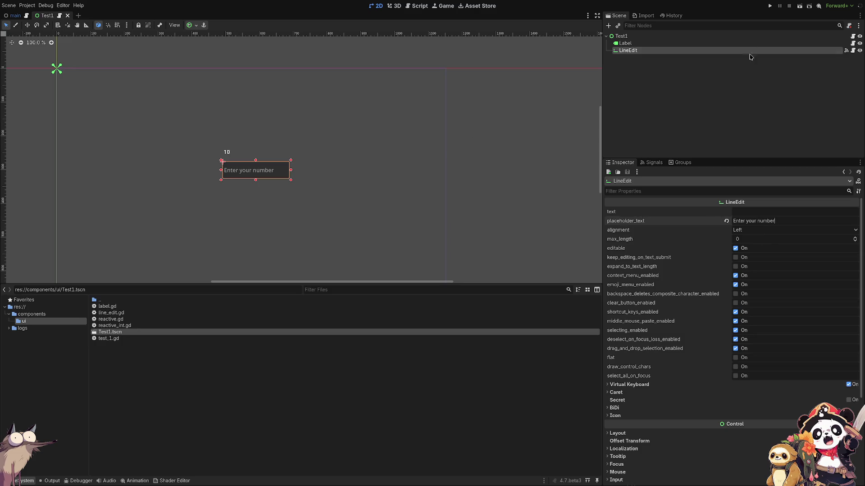
pyautogui.click(769, 6)
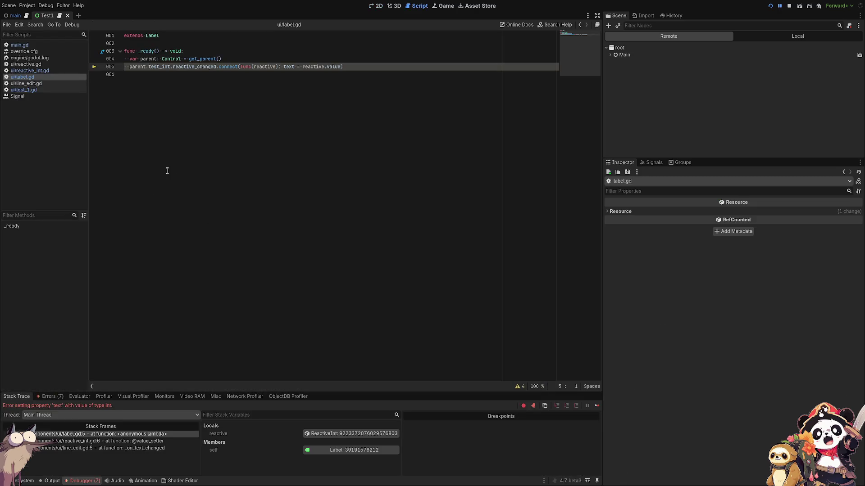
# Wrap reactive.value in String(...) on label.gd line 5, save, and restart the game.
pyautogui.click(166, 170)
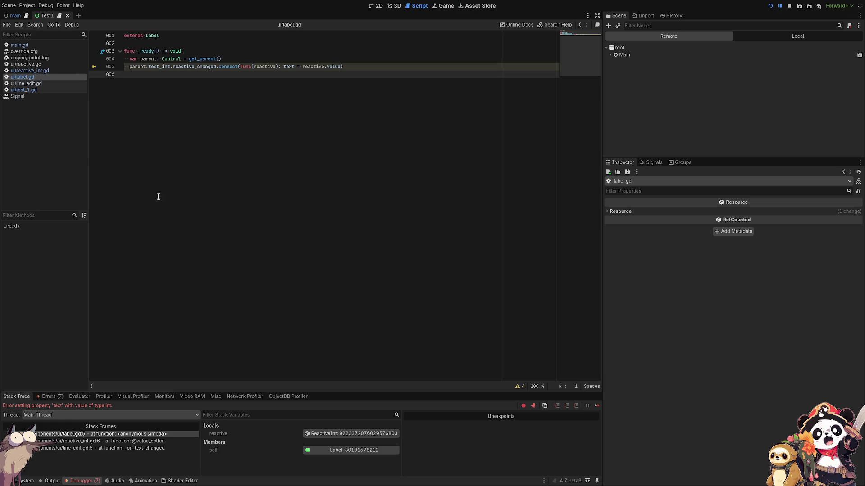
pyautogui.click(303, 67)
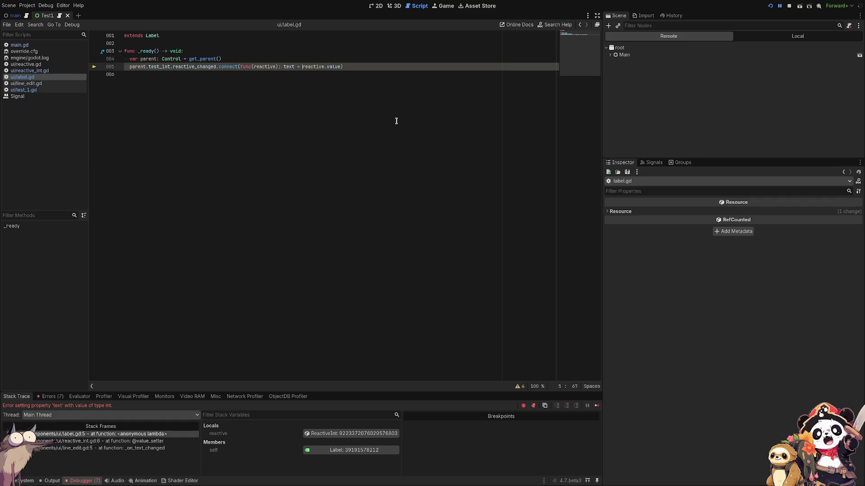
pyautogui.write('string')
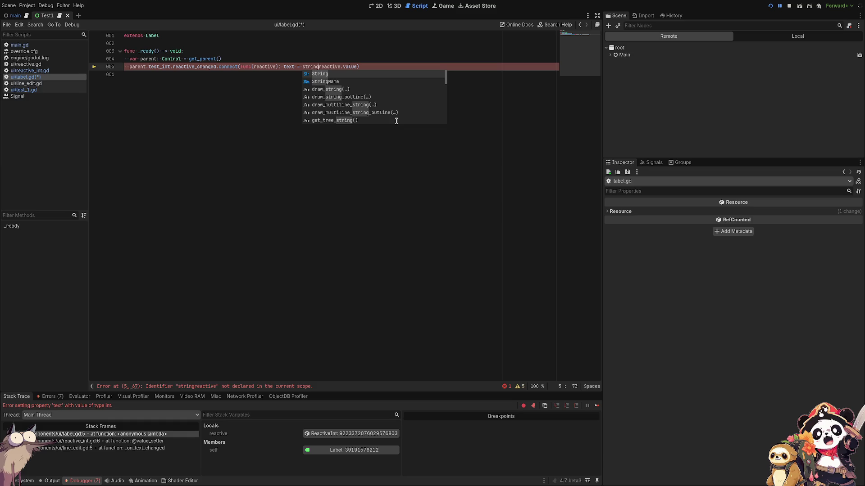
pyautogui.press('Return')
pyautogui.write('(')
pyautogui.press('Right')
pyautogui.press('Right')
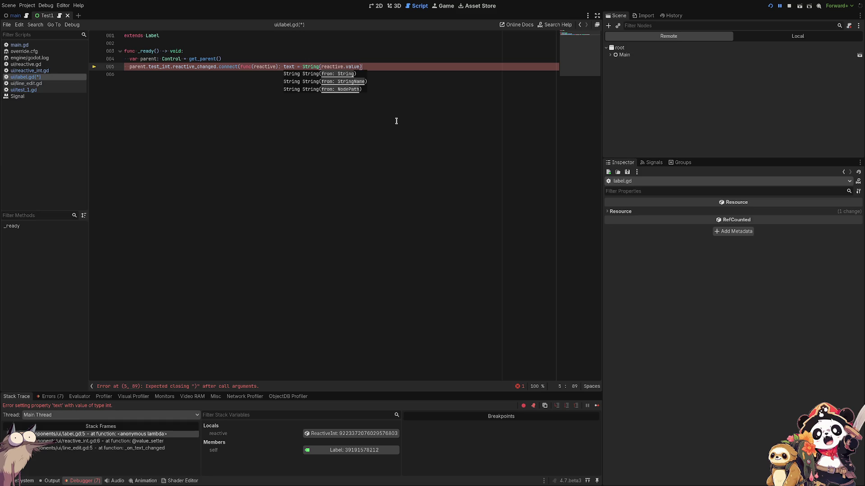
pyautogui.press('Right')
pyautogui.write(')')
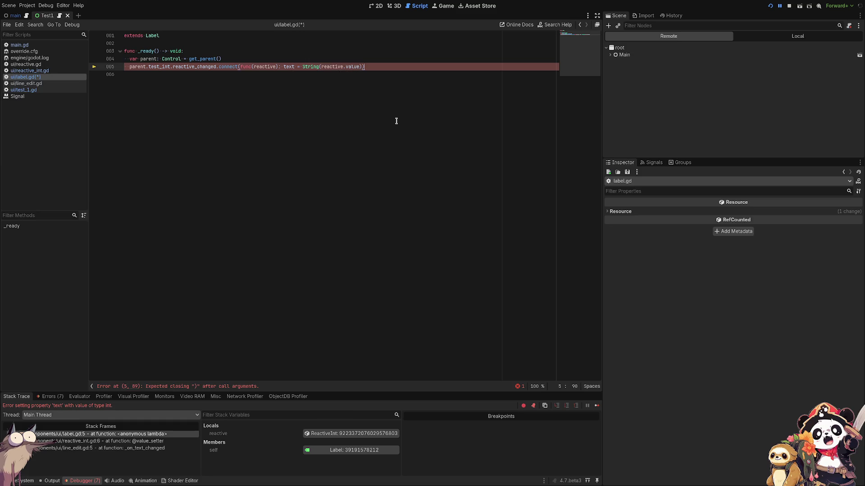
pyautogui.hotkey('ctrl', 's')
pyautogui.click(275, 88)
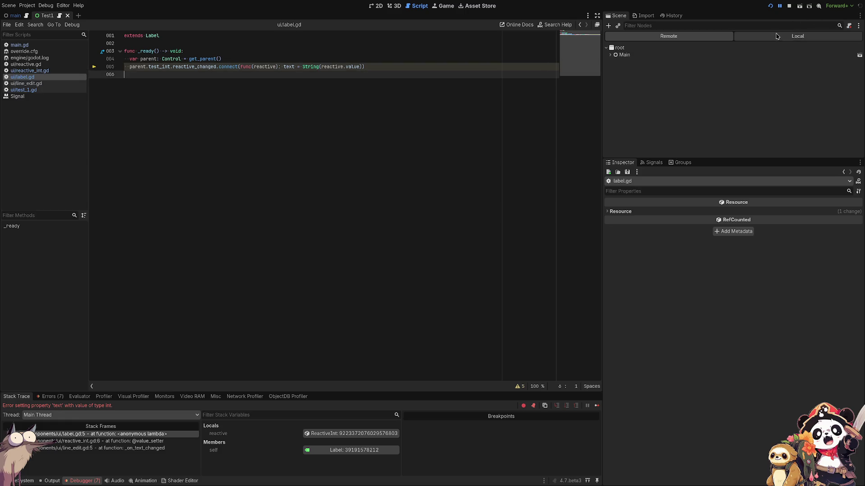
pyautogui.click(791, 6)
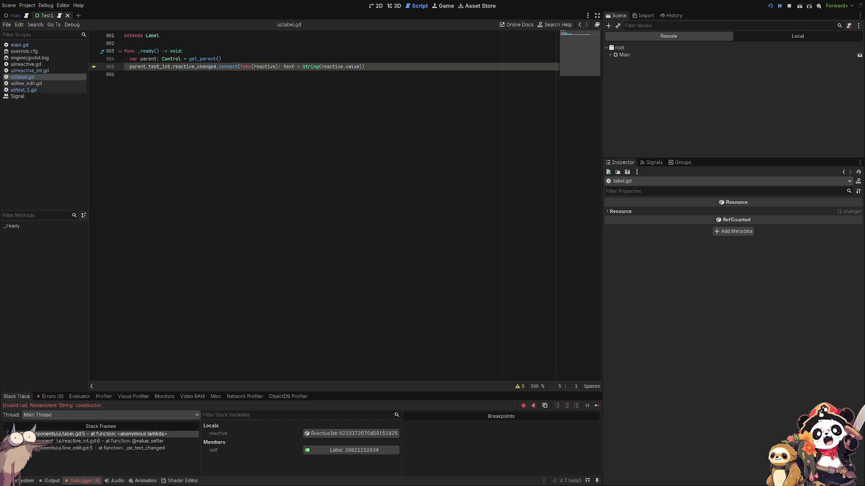
# On line 5 of label.gd, replace String with str so the lambda uses str(reactive.value).
pyautogui.click(188, 155)
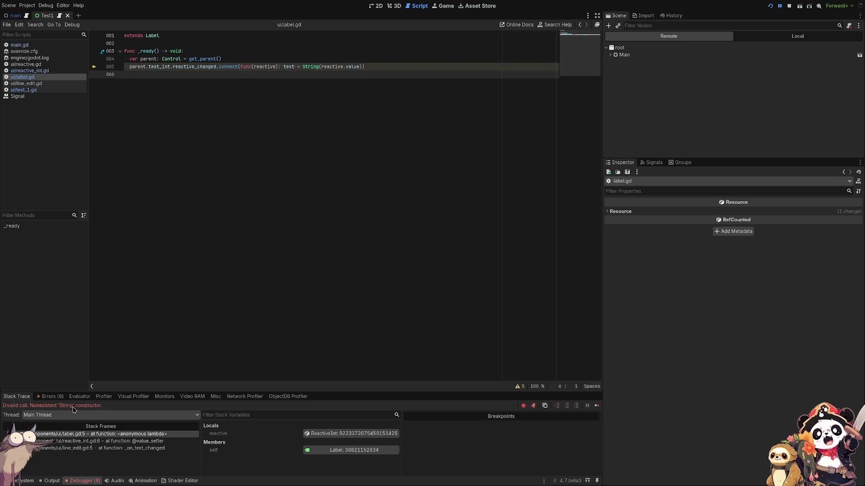
pyautogui.doubleClick(311, 66)
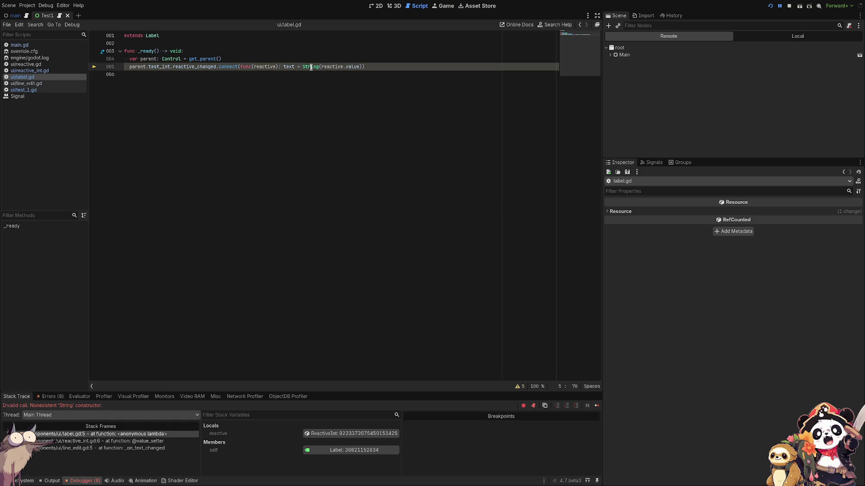
pyautogui.press('BackSpace')
pyautogui.press('Right')
pyautogui.press('Right')
pyautogui.press('Right')
pyautogui.press('Right')
pyautogui.write('.to')
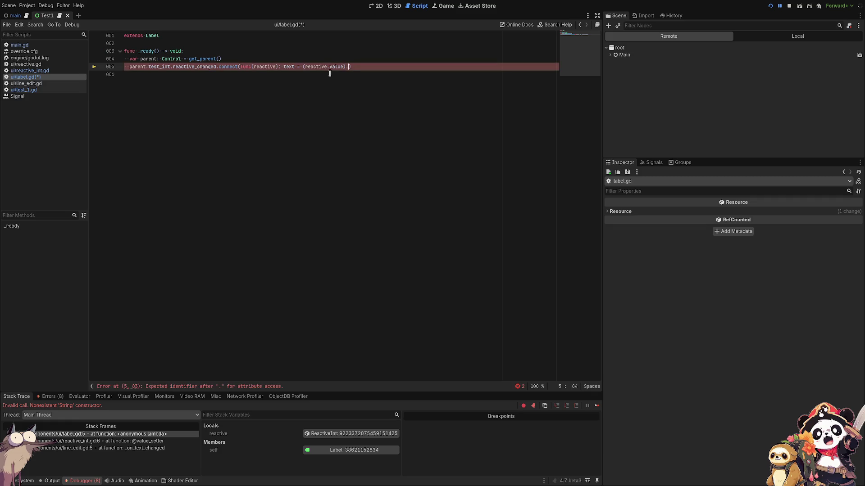
pyautogui.press('BackSpace')
pyautogui.press('BackSpace')
pyautogui.press('BackSpace')
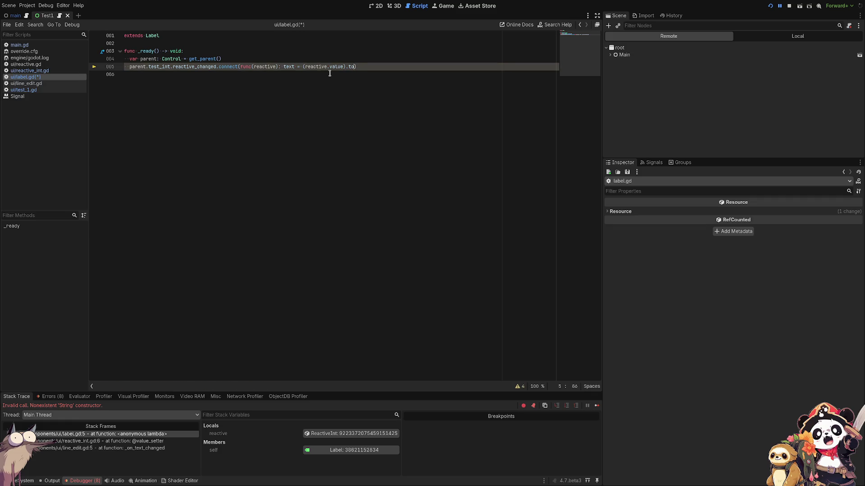
pyautogui.press('Left')
pyautogui.press('Left')
pyautogui.write('str')
pyautogui.press('Down')
pyautogui.press('Down')
pyautogui.press('Return')
pyautogui.press('Delete')
# Save label.gd and restart the game to test the fix.
pyautogui.click(357, 107)
pyautogui.hotkey('ctrl', 's')
pyautogui.moveTo(306, 66)
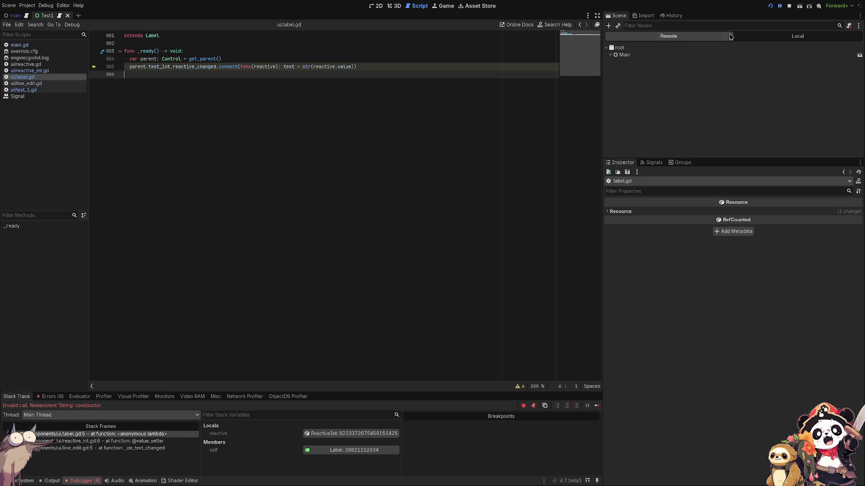
pyautogui.click(800, 5)
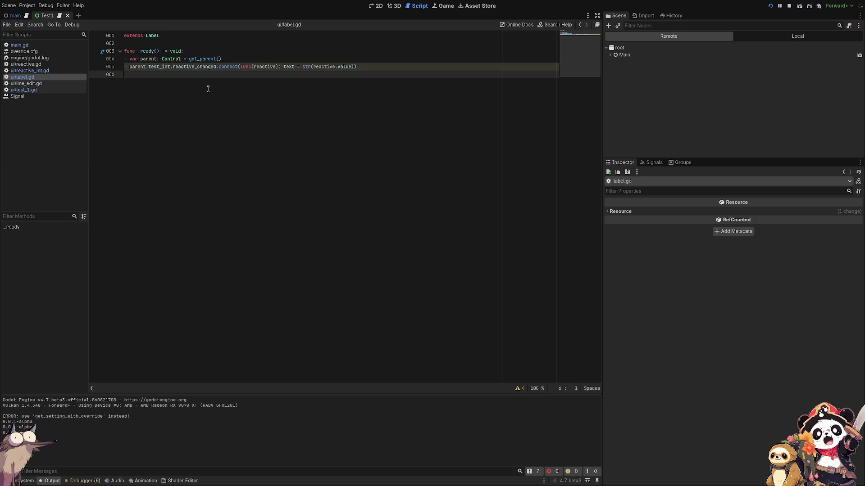
# Review test_1.gd and its test_int variable.
pyautogui.click(53, 92)
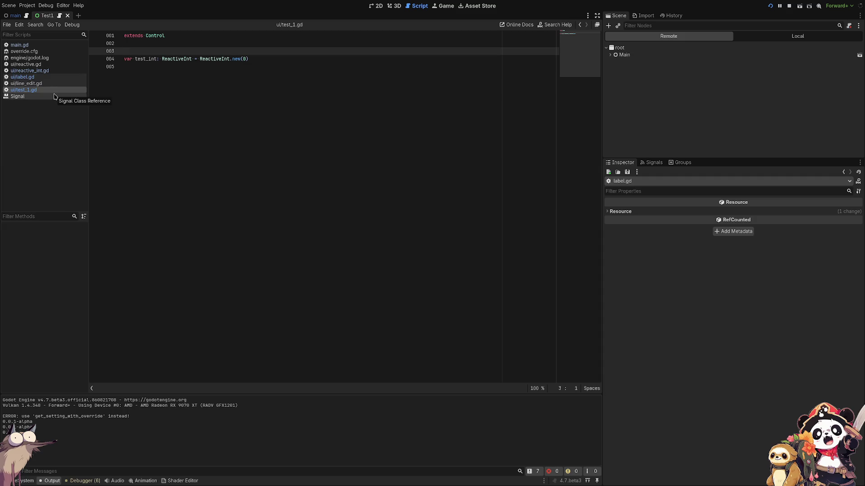
pyautogui.doubleClick(145, 59)
pyautogui.click(159, 68)
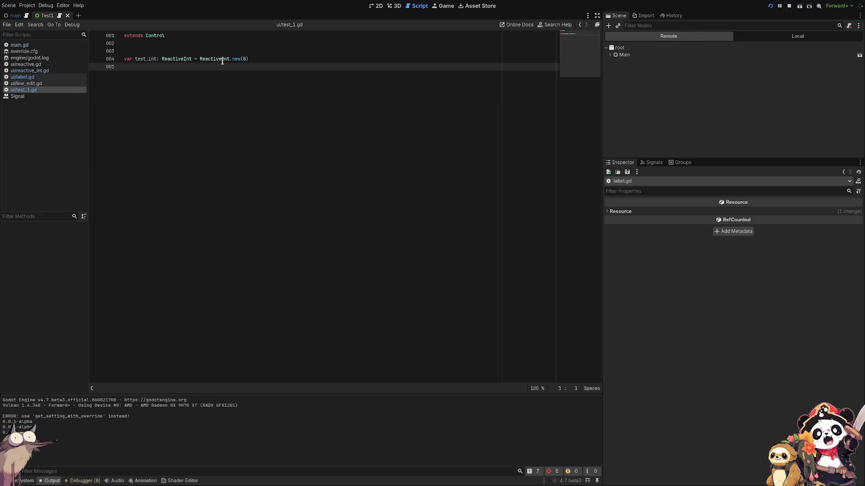
# Compare line_edit.gd with label.gd, focusing on the _on_text_changed handler.
pyautogui.click(51, 84)
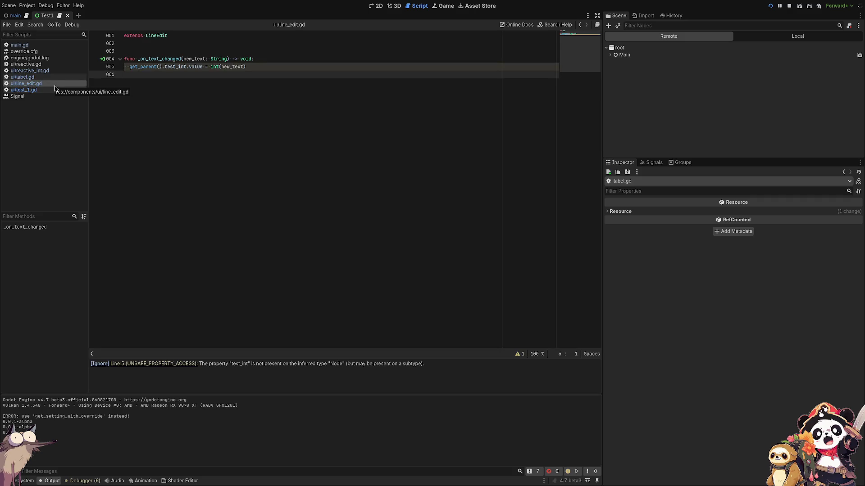
pyautogui.click(44, 80)
pyautogui.click(44, 83)
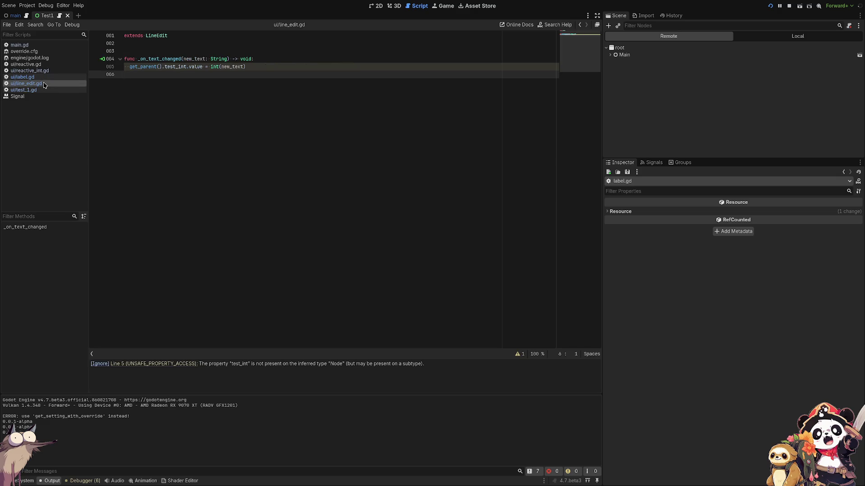
pyautogui.doubleClick(158, 61)
pyautogui.click(152, 77)
# Inspect line_edit.gd's line 5 get_parent test_int assignment, then open reactive_int.gd.
pyautogui.click(143, 67)
pyautogui.doubleClick(175, 66)
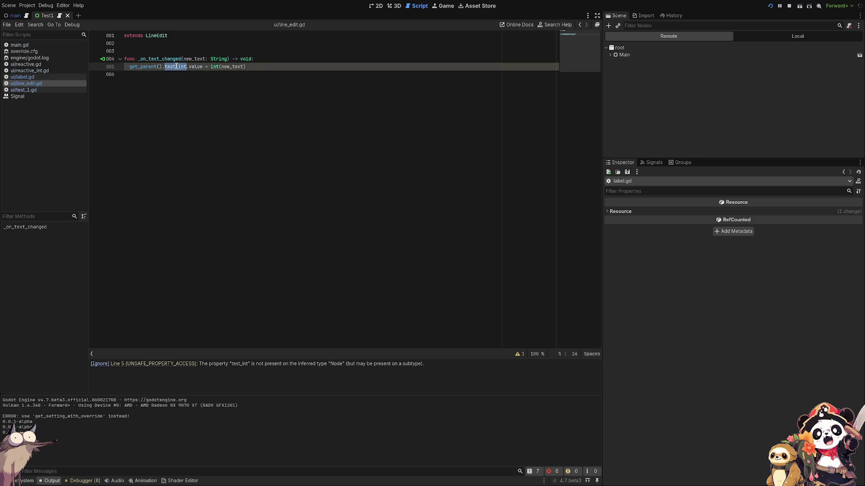
pyautogui.click(214, 78)
pyautogui.moveTo(251, 67); pyautogui.dragTo(130, 68)
pyautogui.click(141, 80)
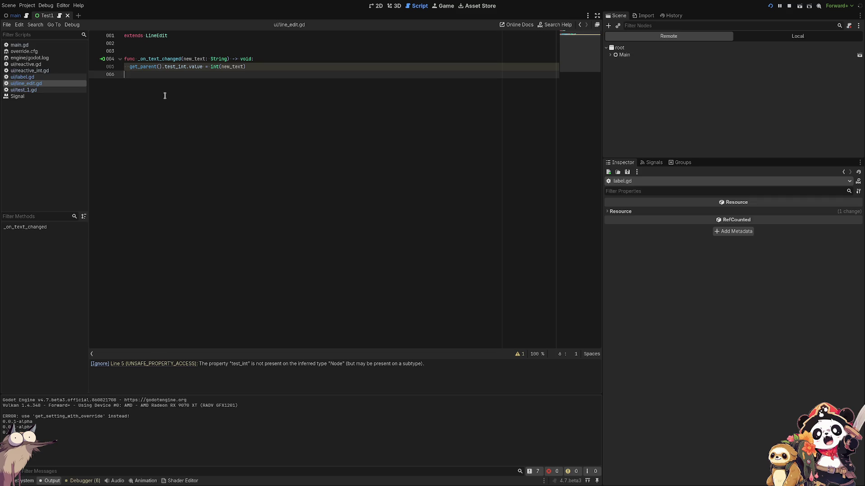
pyautogui.click(45, 71)
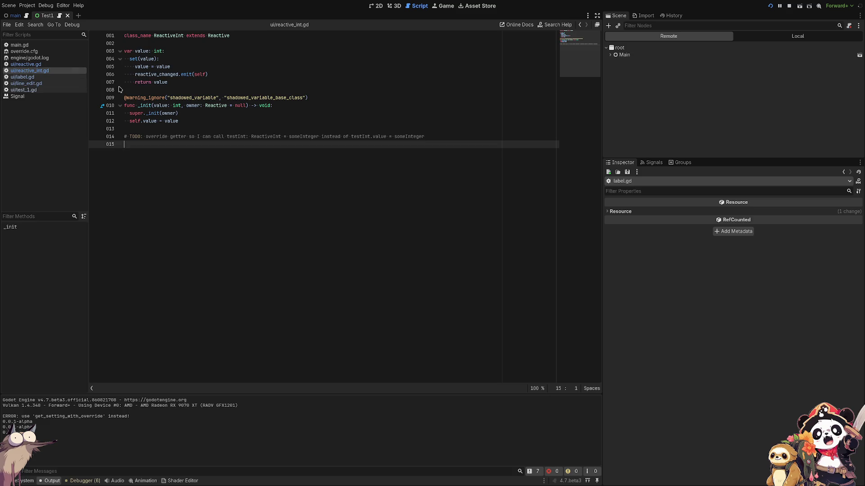
# Compare ReactiveInt's reactive_changed setter with the base reactive.gd script.
pyautogui.click(153, 90)
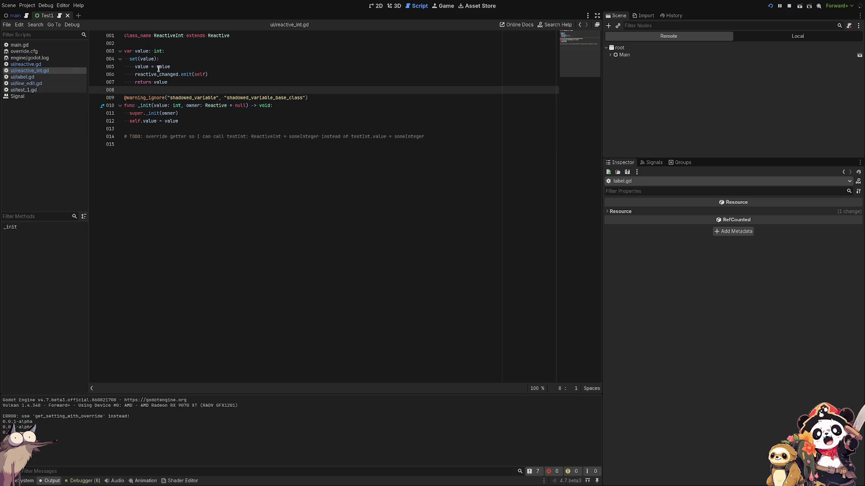
pyautogui.click(152, 74)
pyautogui.doubleClick(151, 74)
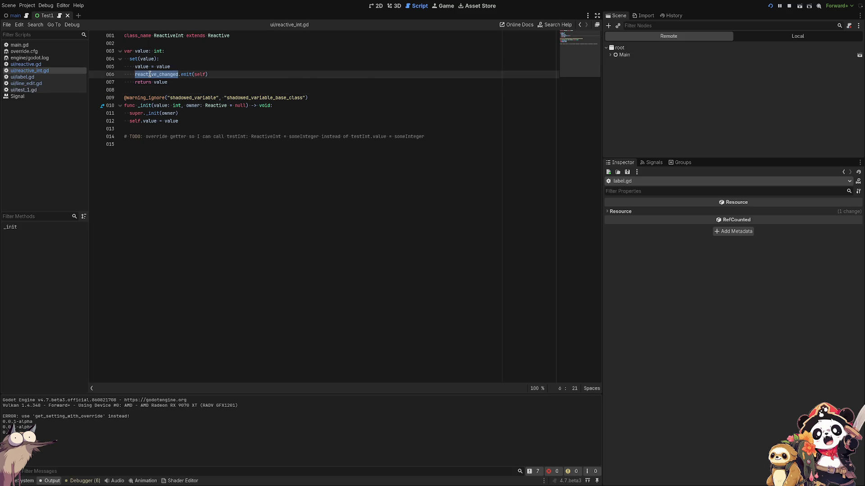
pyautogui.click(150, 44)
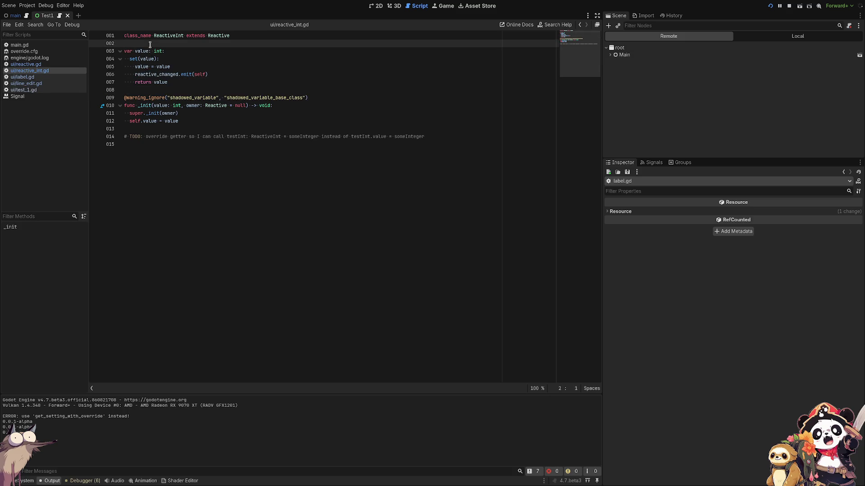
pyautogui.click(45, 65)
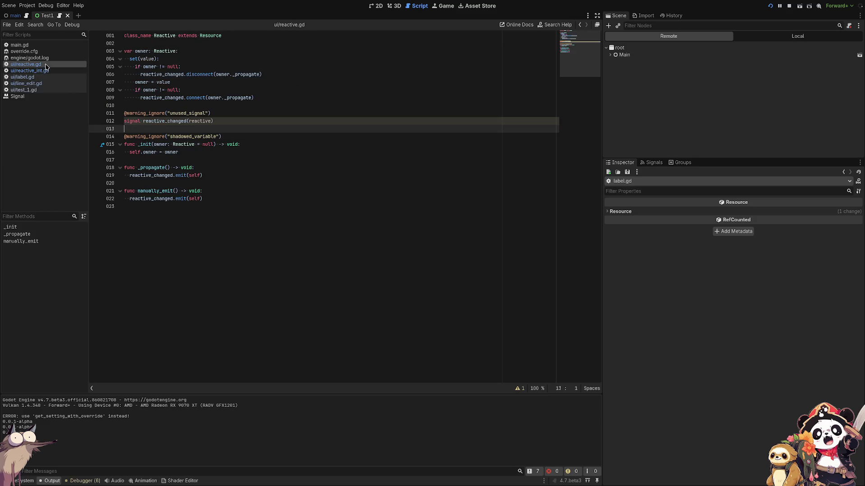
pyautogui.click(43, 71)
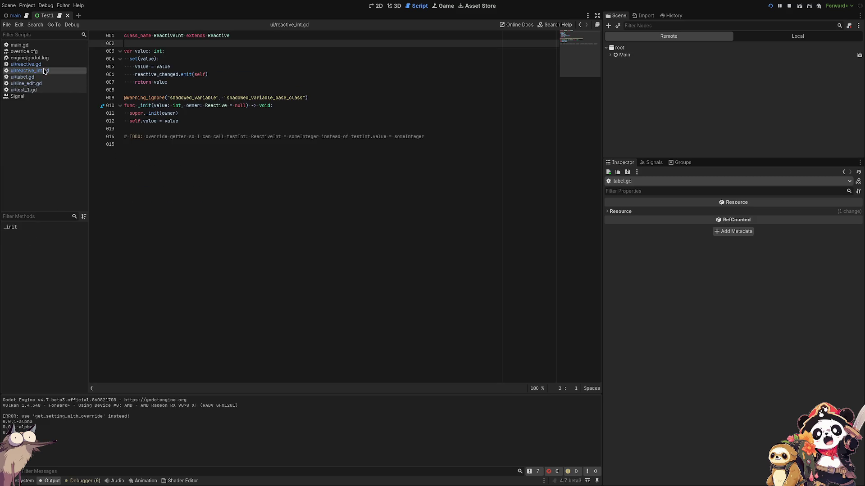
pyautogui.click(45, 65)
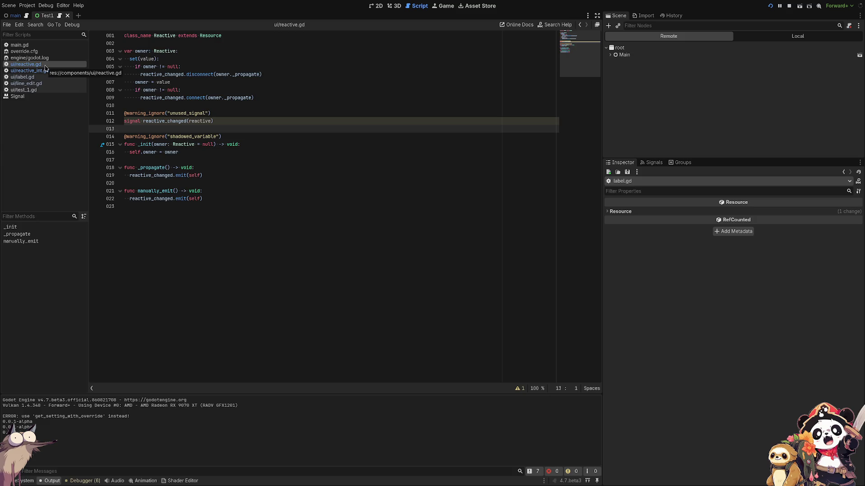
# Inspect label.gd's parent, test_int and reactive_changed usage, then switch to line_edit.gd.
pyautogui.click(43, 77)
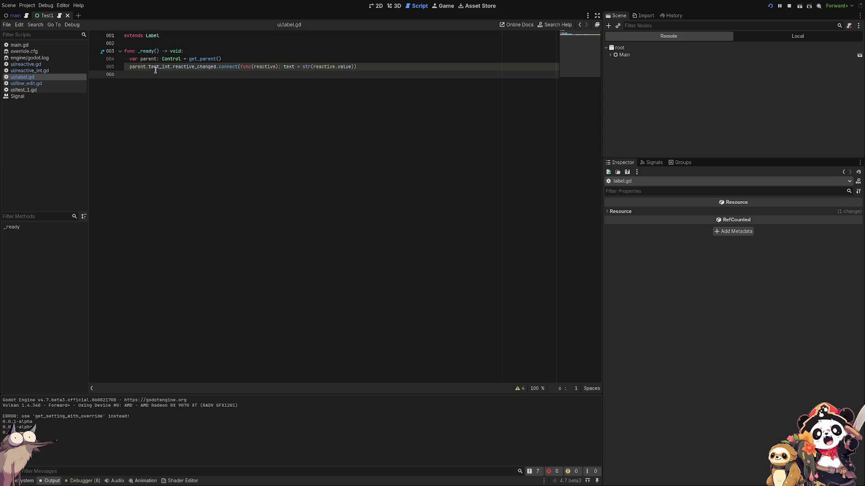
pyautogui.click(146, 60)
pyautogui.doubleClick(146, 59)
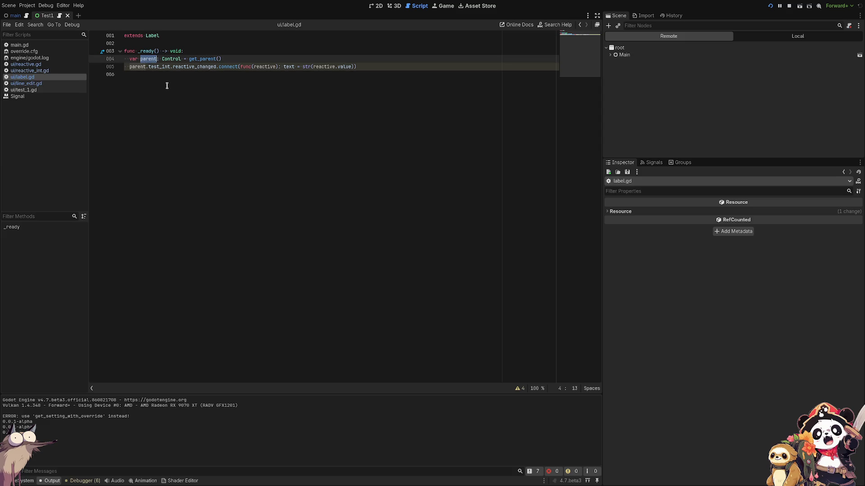
pyautogui.click(168, 84)
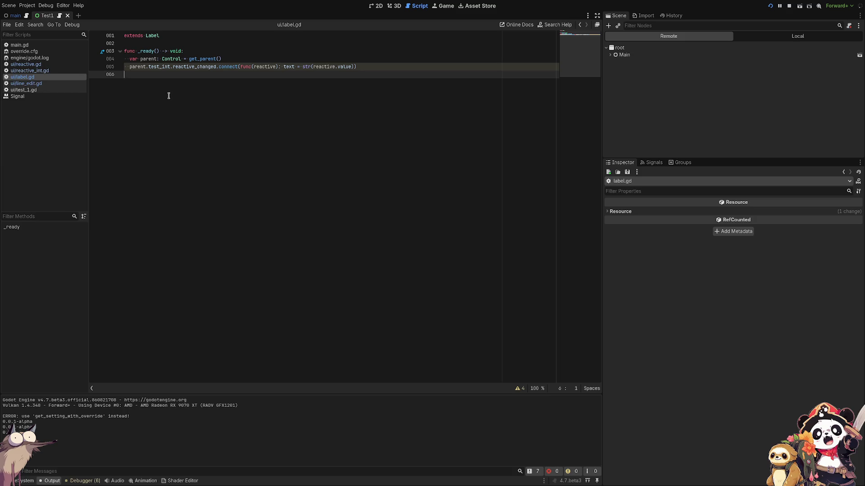
pyautogui.doubleClick(155, 67)
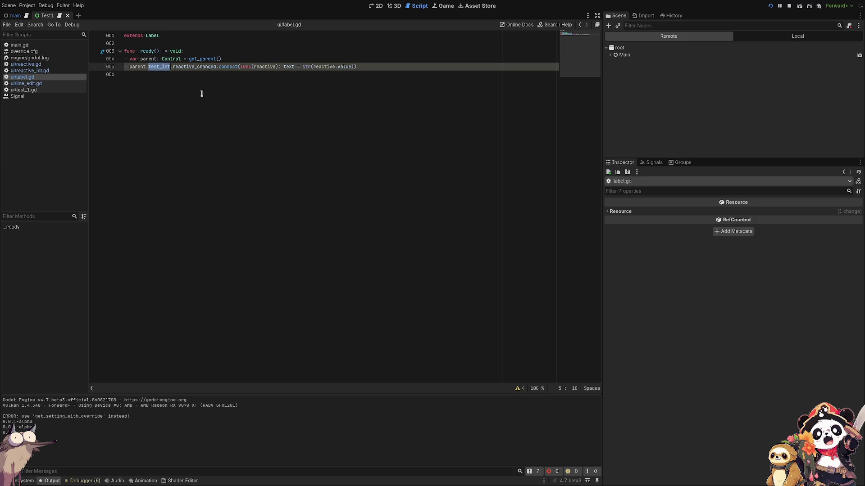
pyautogui.click(191, 67)
pyautogui.doubleClick(191, 66)
pyautogui.click(214, 112)
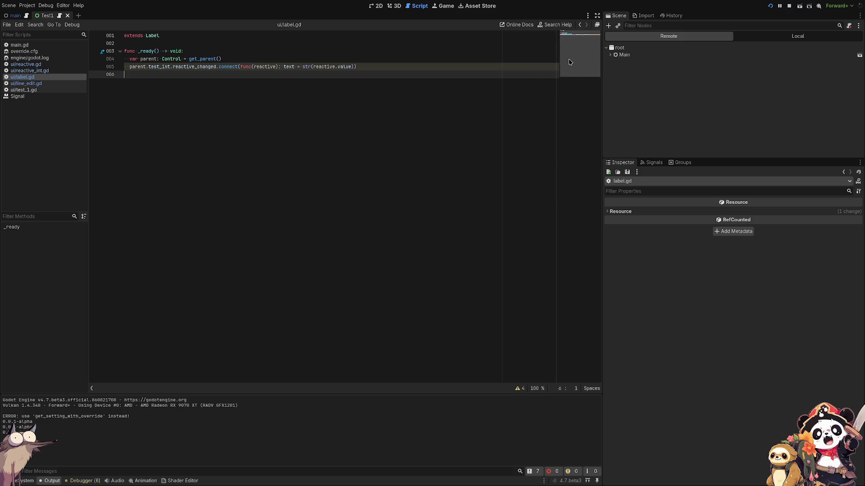
pyautogui.click(31, 83)
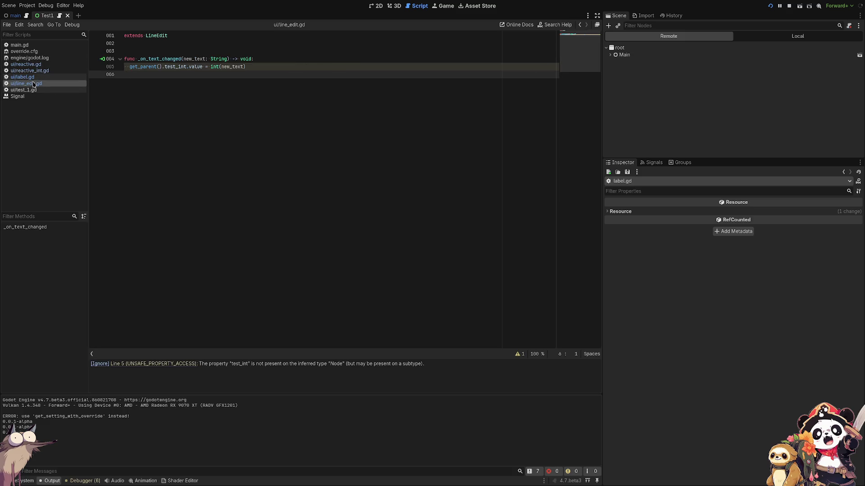
# Delete the Label node's preset Text value 10 in the local Test1 scene.
pyautogui.click(798, 36)
pyautogui.click(789, 6)
pyautogui.click(633, 51)
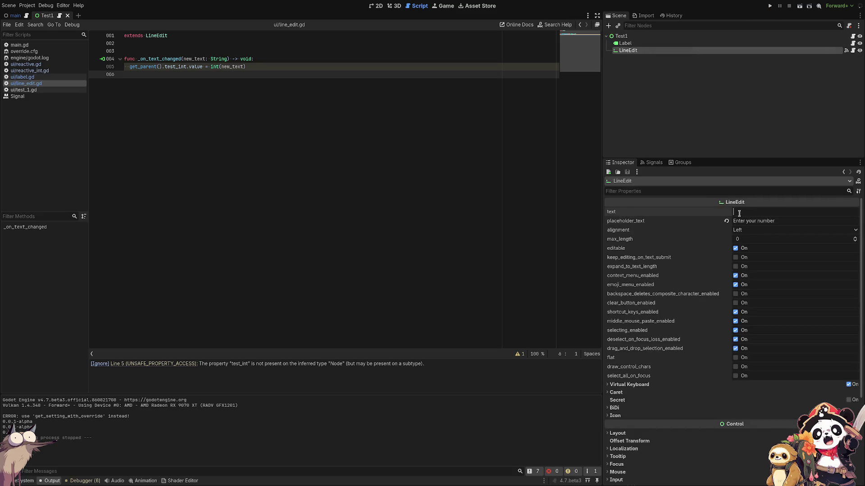
pyautogui.click(625, 43)
pyautogui.doubleClick(648, 230)
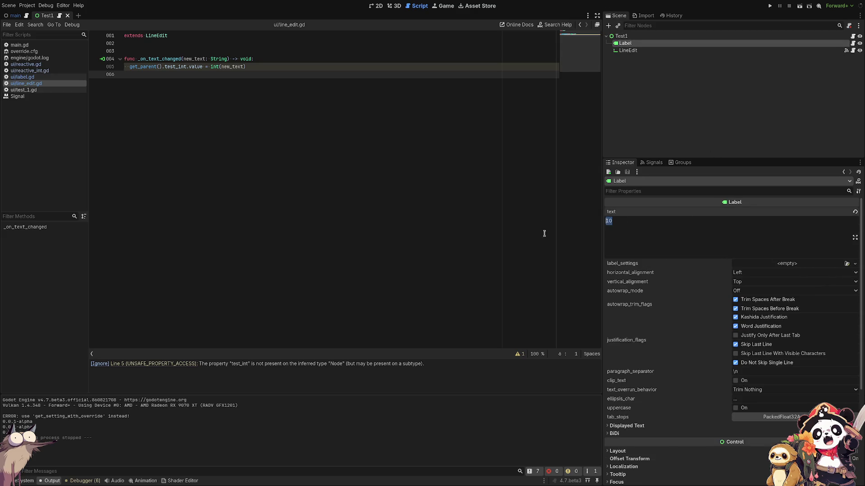
pyautogui.press('BackSpace')
# Run the project and revisit label.gd and line_edit.gd.
pyautogui.click(771, 6)
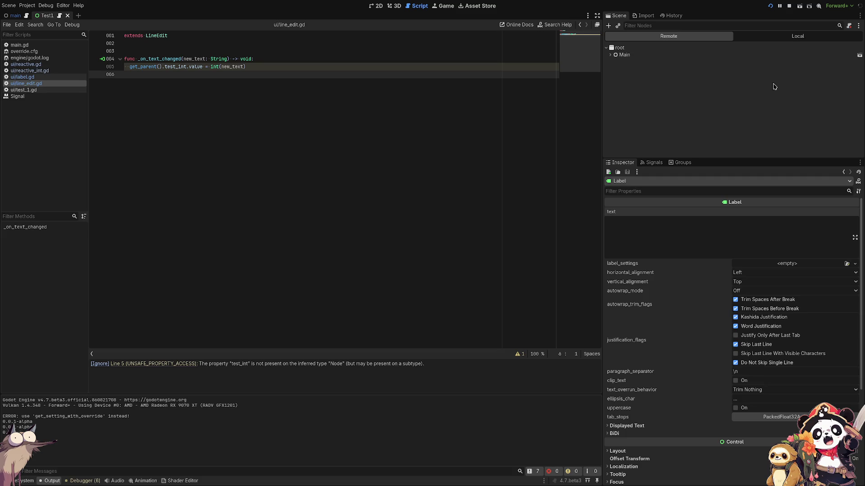
pyautogui.click(25, 77)
pyautogui.click(34, 83)
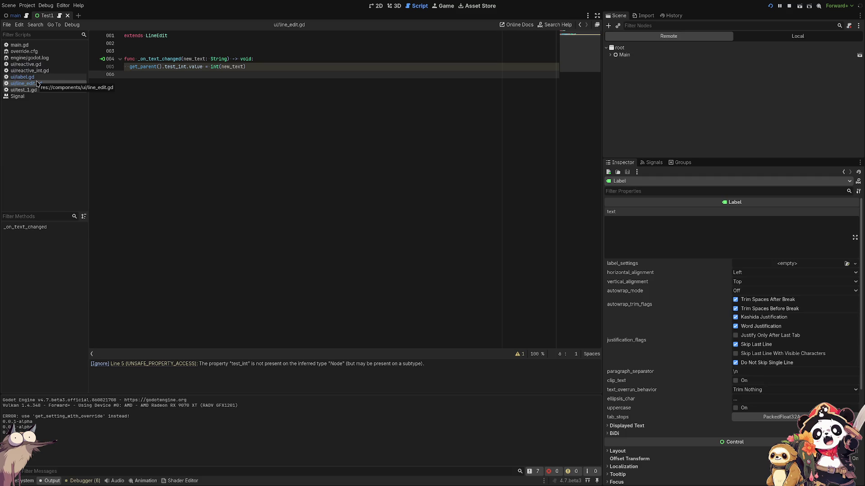
# Inspect ReactiveInt.new(0) in test_1.gd and consult the Signal class documentation.
pyautogui.click(40, 90)
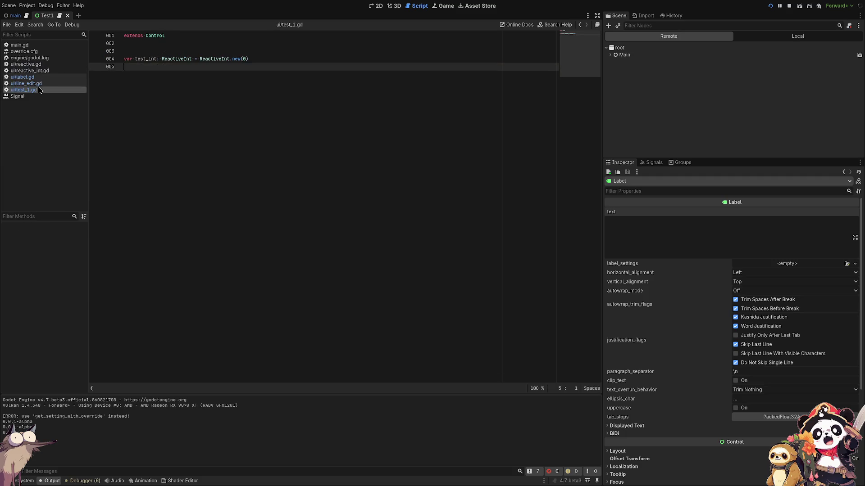
pyautogui.click(37, 78)
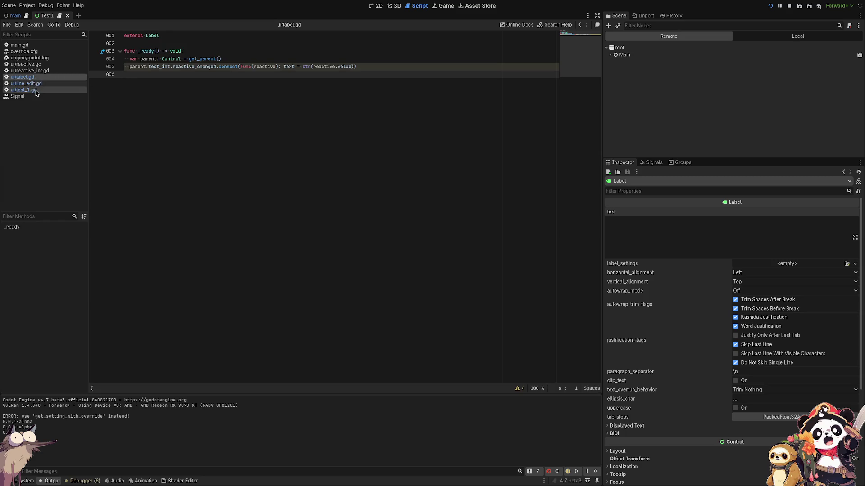
pyautogui.click(36, 91)
pyautogui.doubleClick(244, 59)
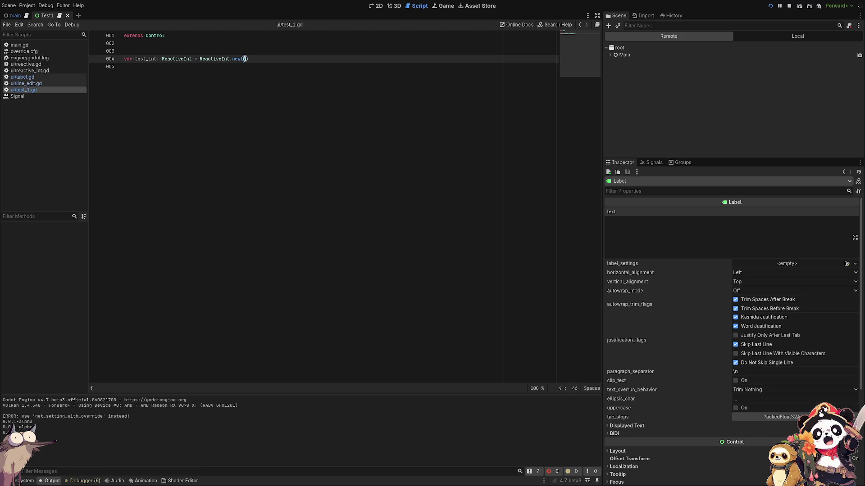
pyautogui.click(211, 68)
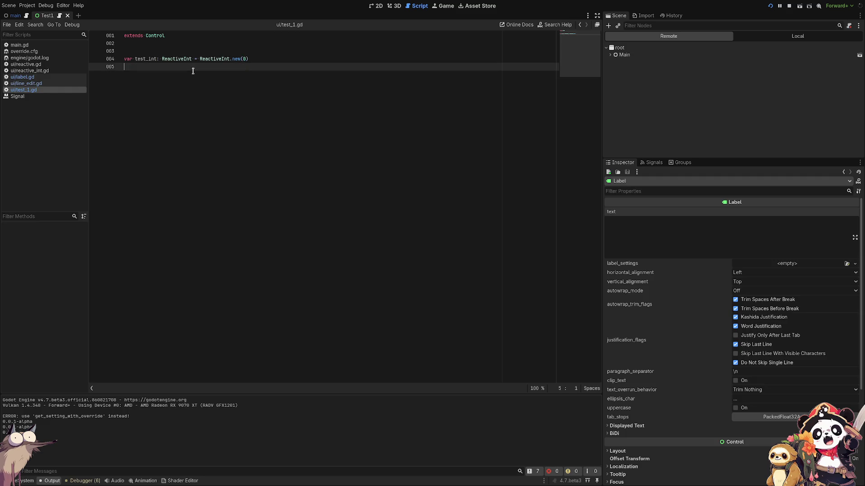
pyautogui.click(44, 97)
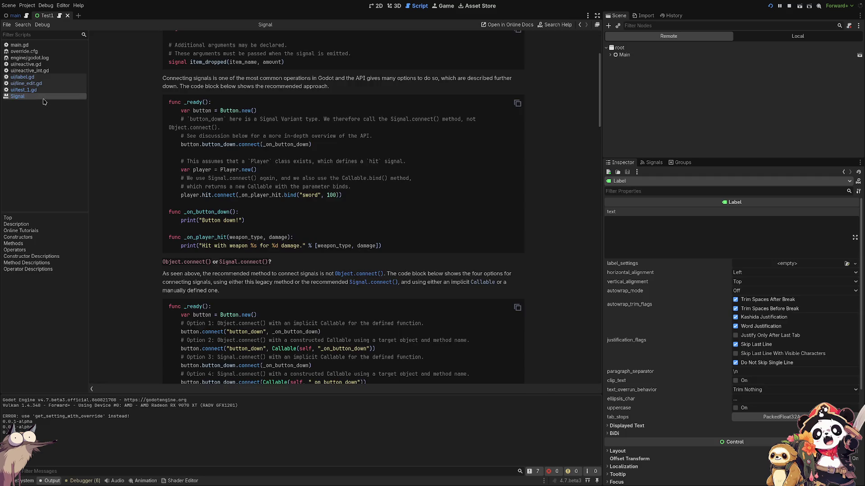
pyautogui.click(42, 91)
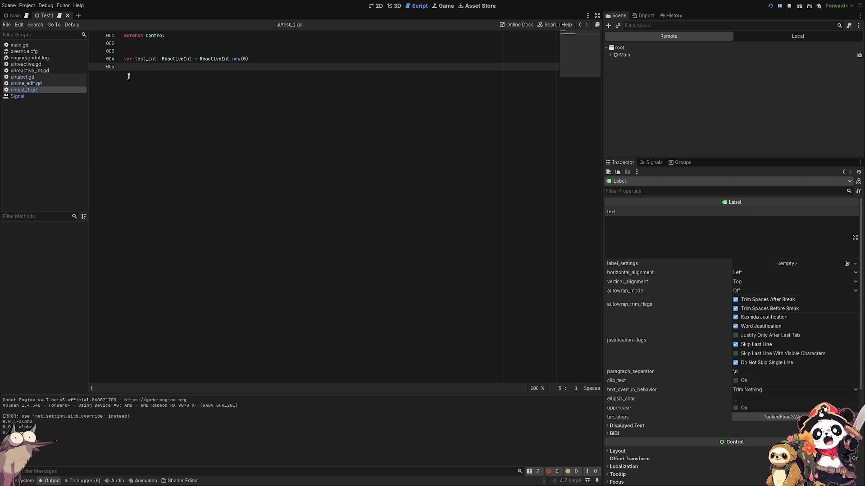
# Glance over Signal docs, test_1.gd, line_edit.gd and label.gd, then stop the running game.
pyautogui.click(48, 96)
pyautogui.click(41, 90)
pyautogui.click(43, 83)
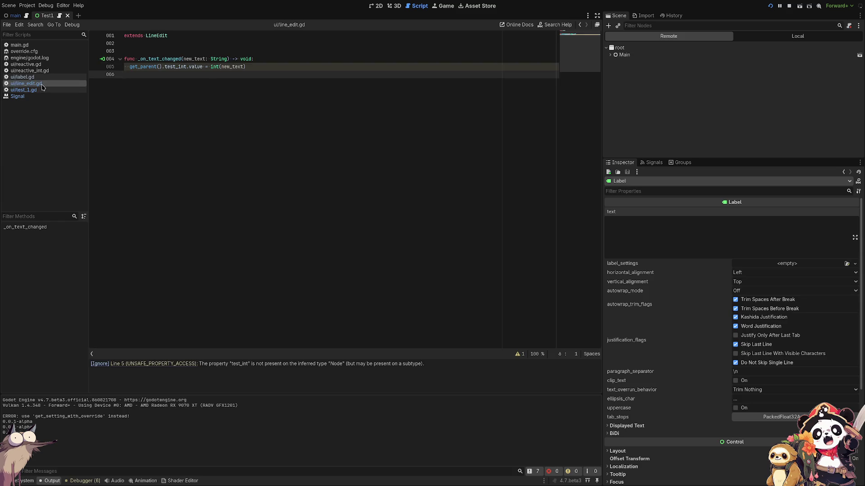
pyautogui.click(43, 81)
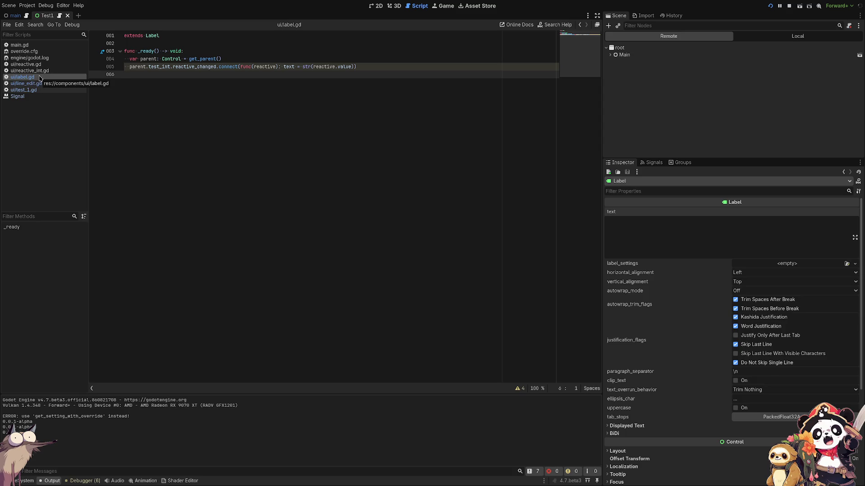
pyautogui.click(121, 92)
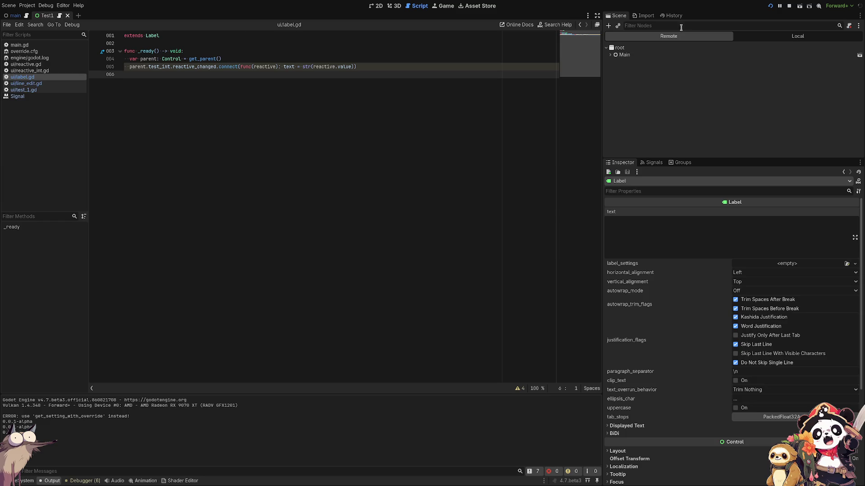
pyautogui.click(765, 36)
pyautogui.click(789, 6)
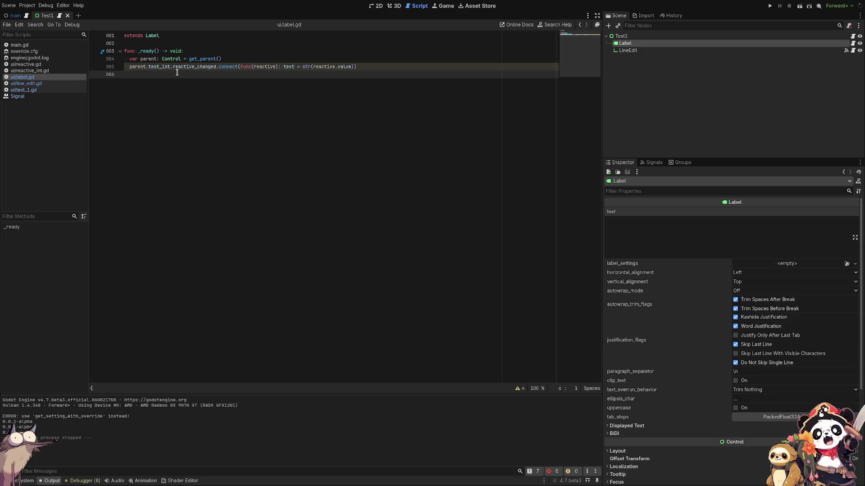
# Review reactive.gd's reactive_changed signal, then return to reactive_int.gd's value setter.
pyautogui.click(30, 72)
pyautogui.click(35, 66)
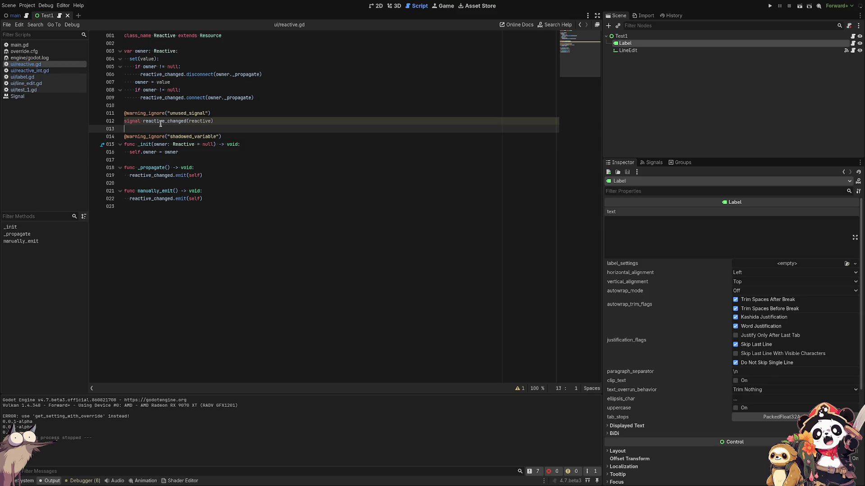
pyautogui.click(166, 160)
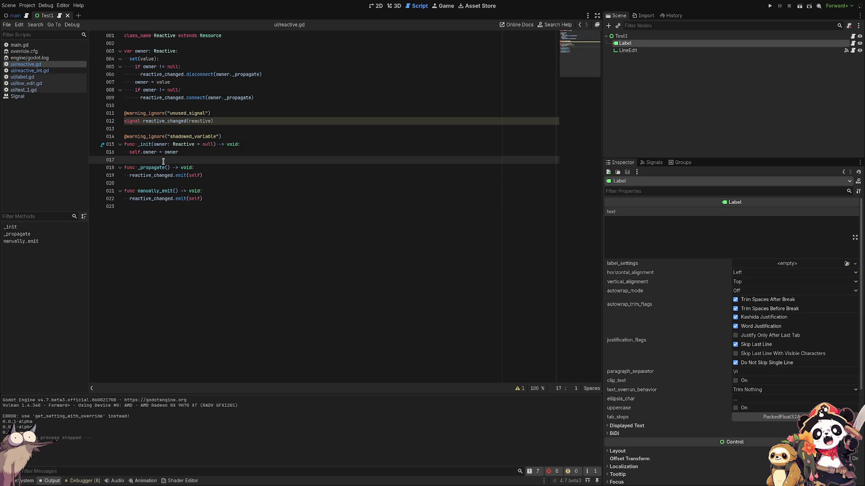
pyautogui.doubleClick(172, 123)
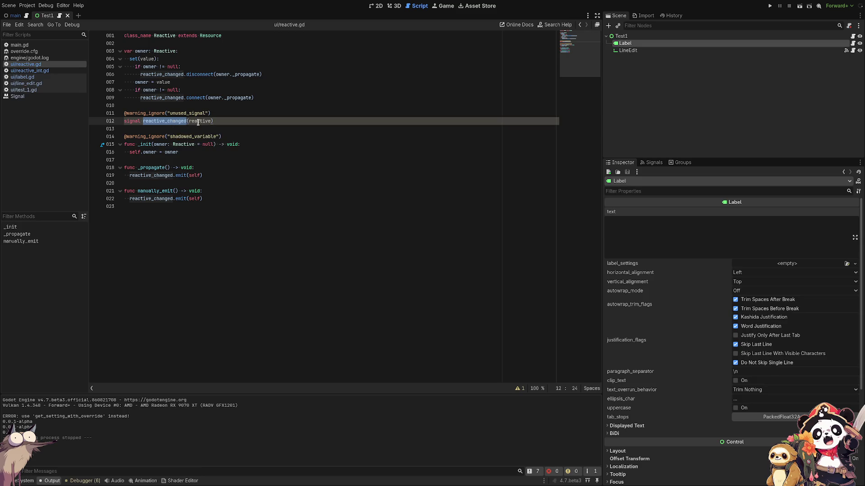
pyautogui.click(185, 130)
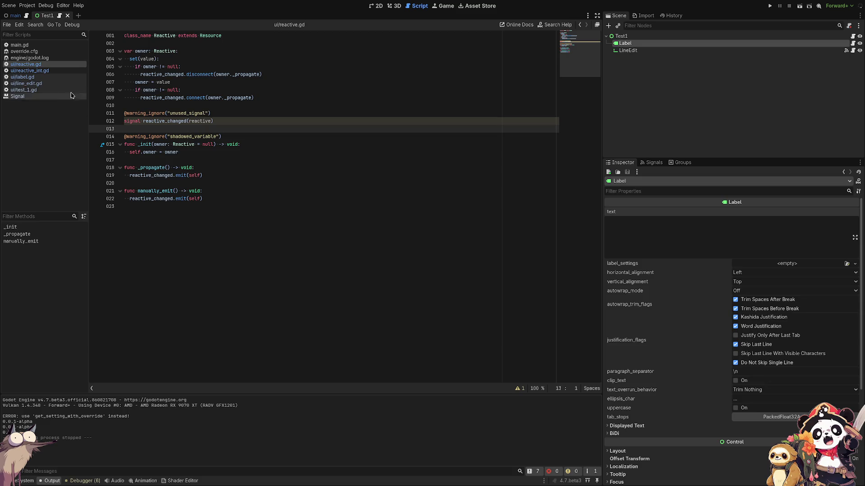
pyautogui.hotkey('alt', 'Left')
pyautogui.click(200, 79)
# Add print(value) after the value assignment in ReactiveInt's setter.
pyautogui.press('Up')
pyautogui.press('Up')
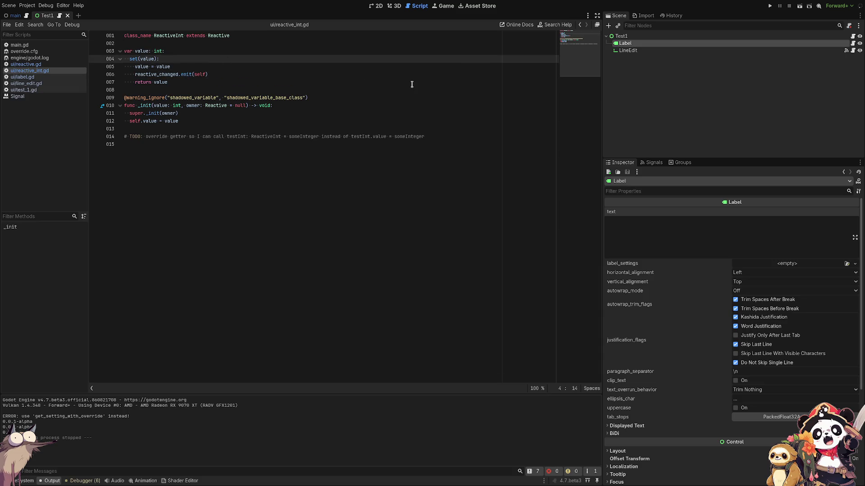
pyautogui.click(223, 75)
pyautogui.click(225, 68)
pyautogui.press('Return')
pyautogui.write('printht(')
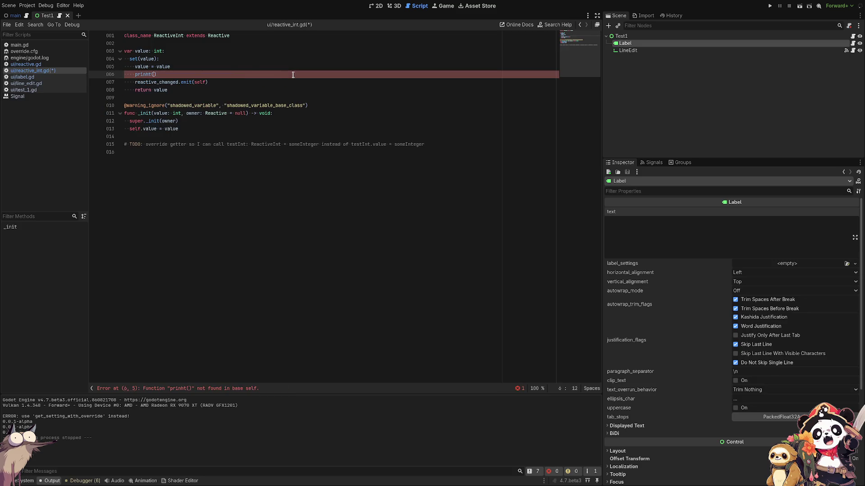
pyautogui.press('BackSpace')
pyautogui.press('BackSpace')
pyautogui.press('BackSpace')
pyautogui.write('(')
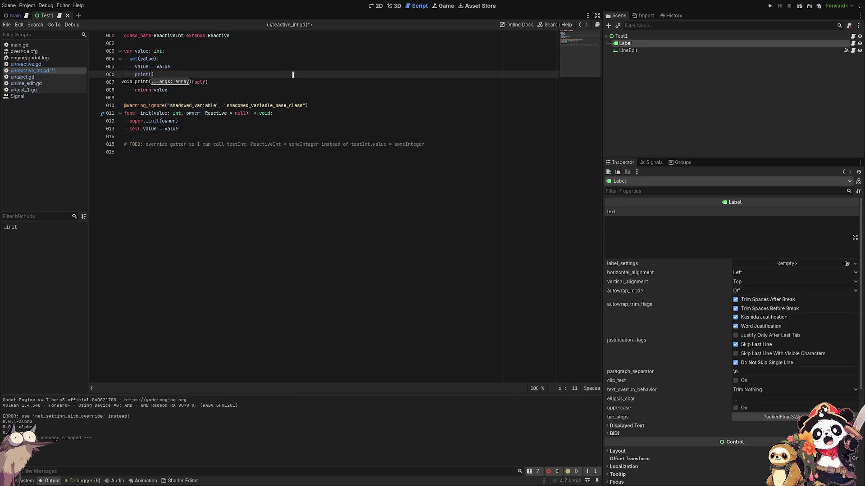
pyautogui.write('value')
pyautogui.click(483, 70)
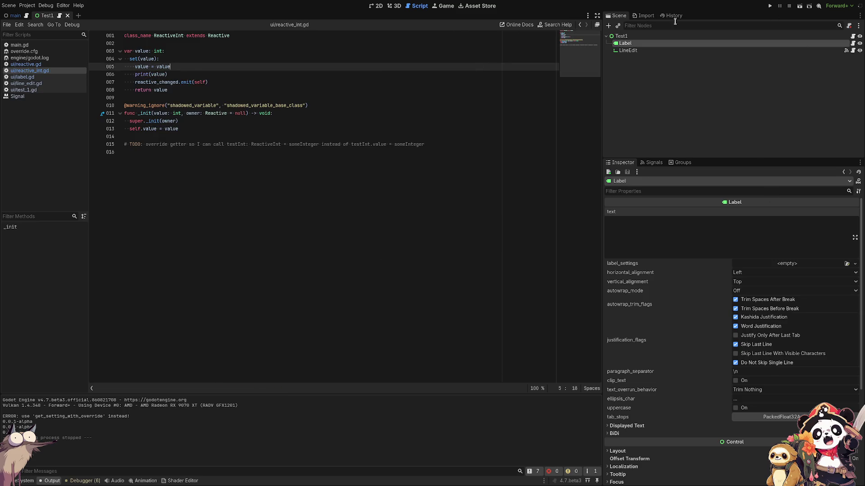
# Run the project and review the value property block, lines 3–8.
pyautogui.click(770, 6)
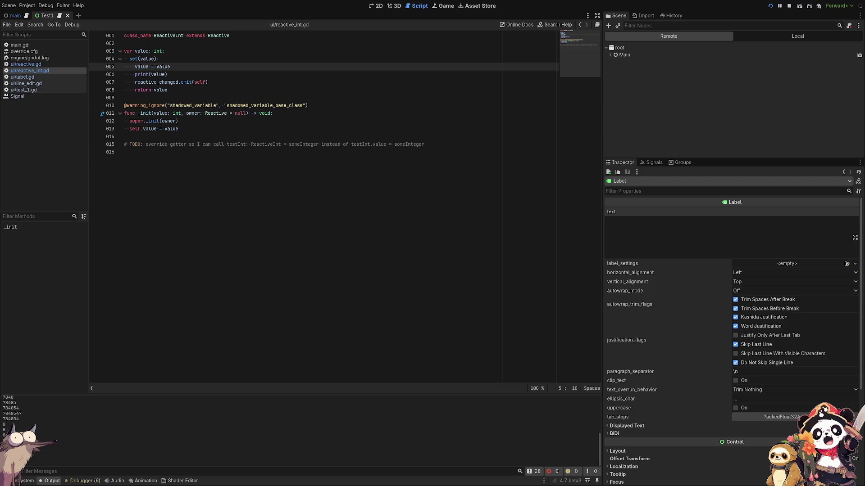
pyautogui.click(194, 93)
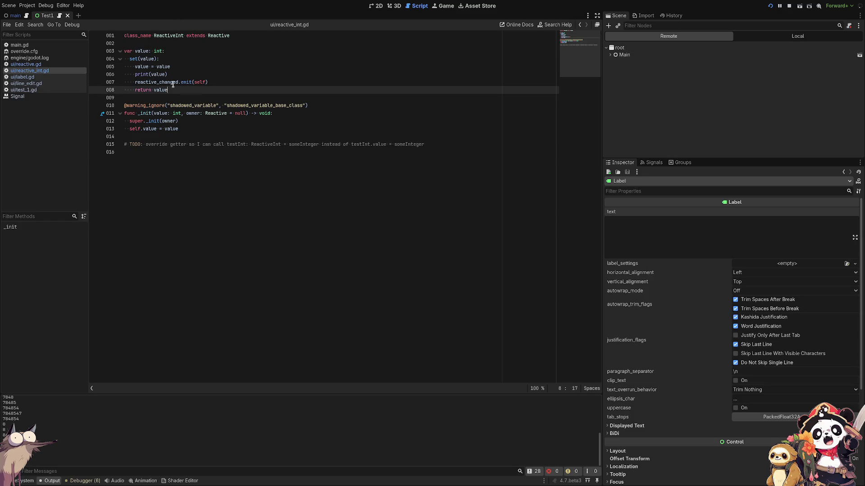
pyautogui.moveTo(170, 82)
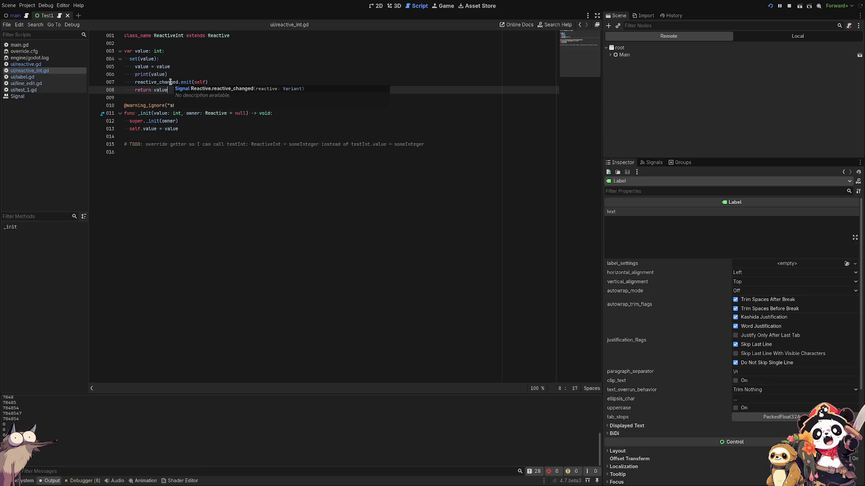
pyautogui.doubleClick(170, 82)
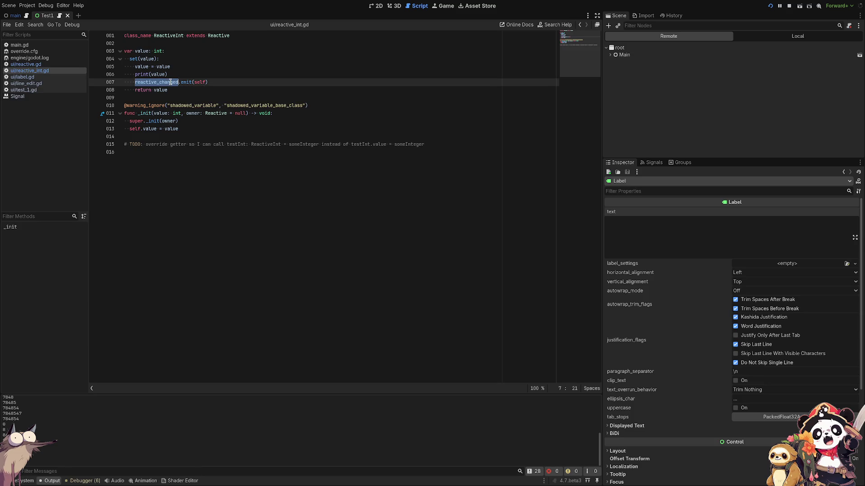
pyautogui.click(175, 90)
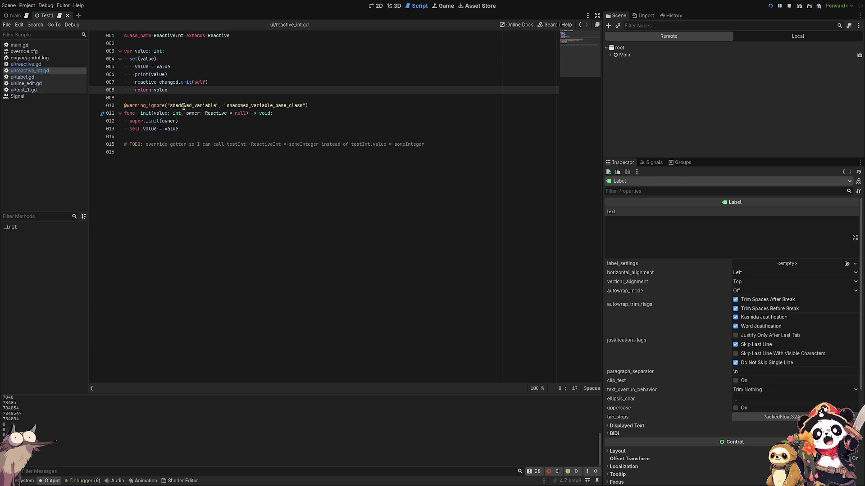
pyautogui.moveTo(179, 90); pyautogui.dragTo(104, 54)
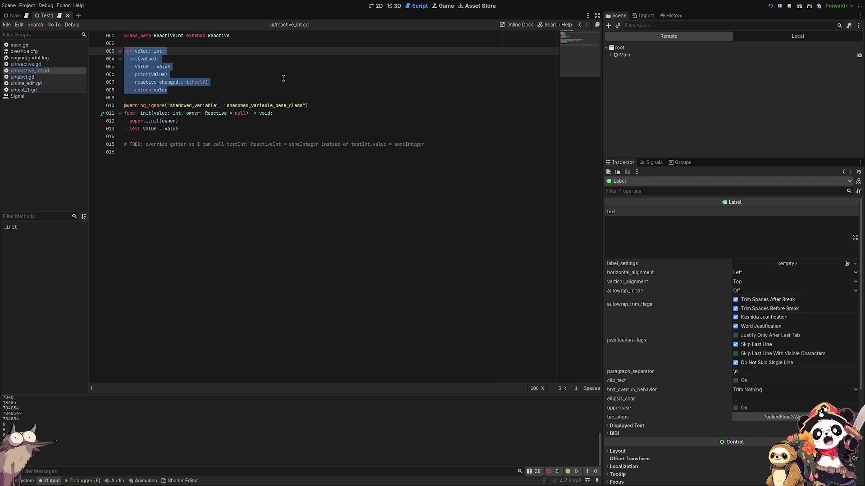
# Replace the setter's reactive_changed with the name copied from the Reactive base class, and save.
pyautogui.click(217, 35)
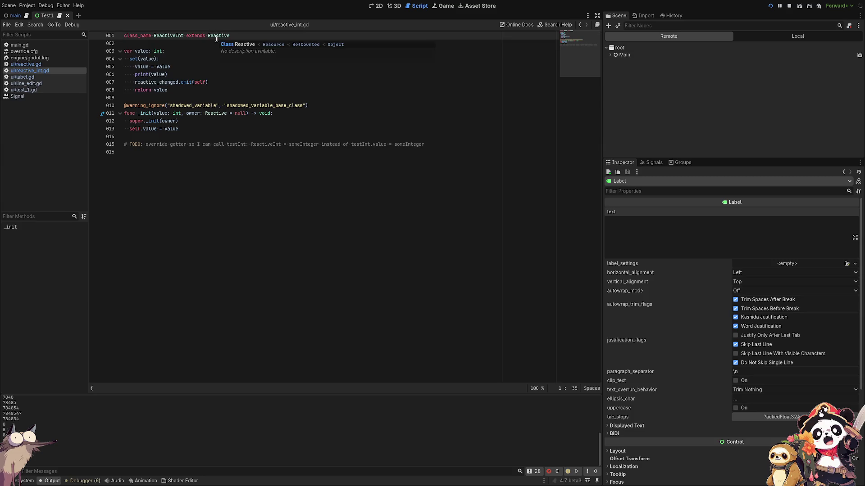
pyautogui.keyDown('ctrl'); pyautogui.click(217, 36); pyautogui.keyUp('ctrl')
pyautogui.doubleClick(171, 120)
pyautogui.hotkey('ctrl', 'c')
pyautogui.hotkey('alt', 'Left')
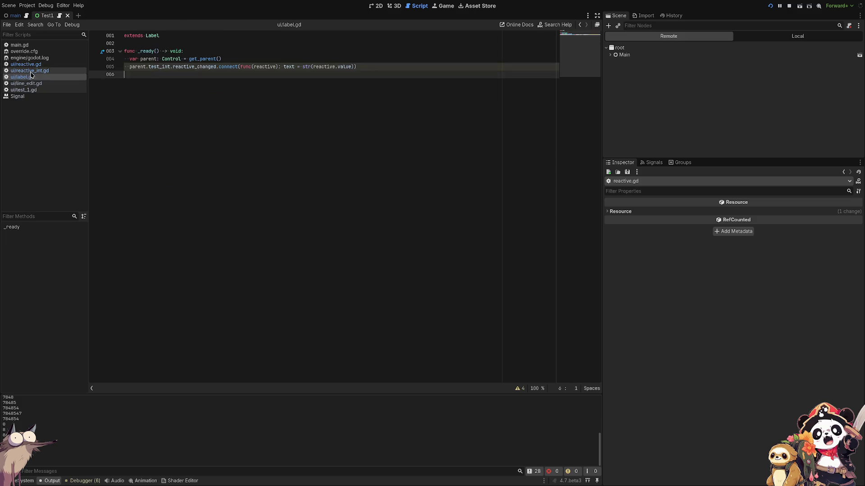
pyautogui.doubleClick(169, 82)
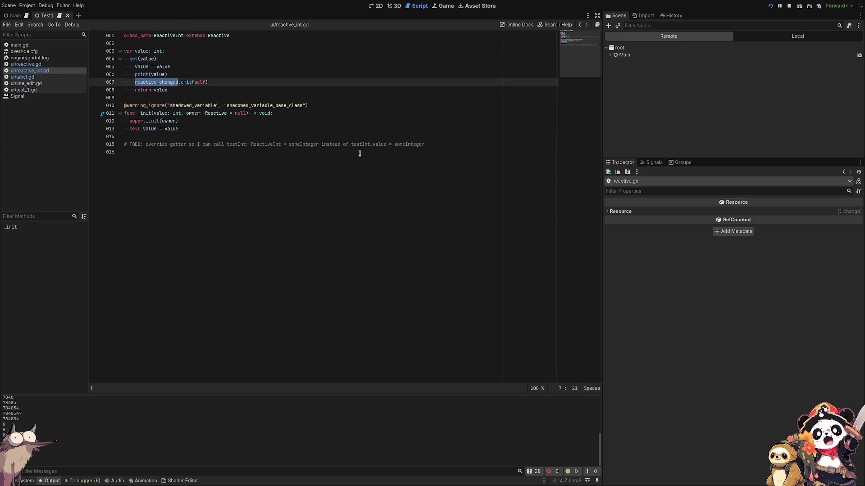
pyautogui.hotkey('ctrl', 'v')
pyautogui.hotkey('ctrl', 's')
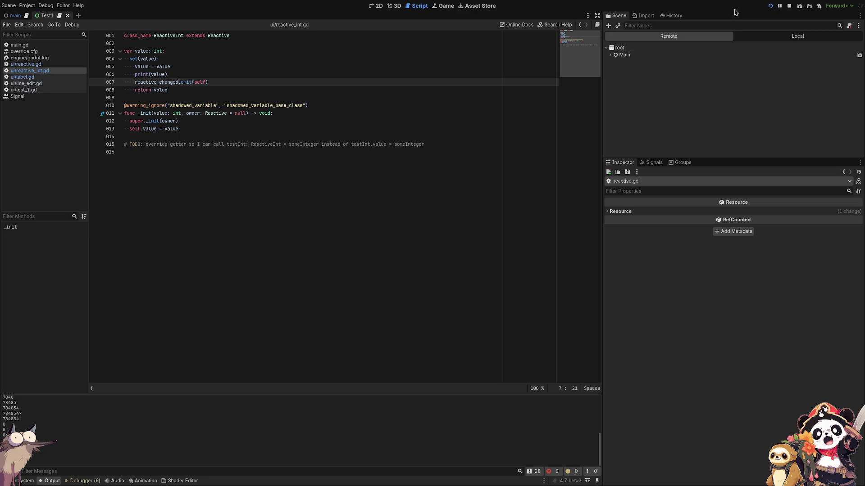
# Restart the running game, then stop it.
pyautogui.click(770, 6)
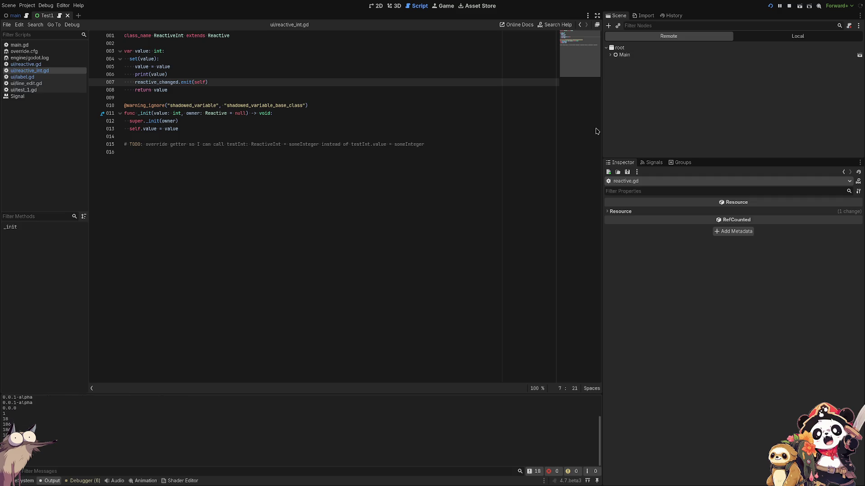
pyautogui.click(791, 7)
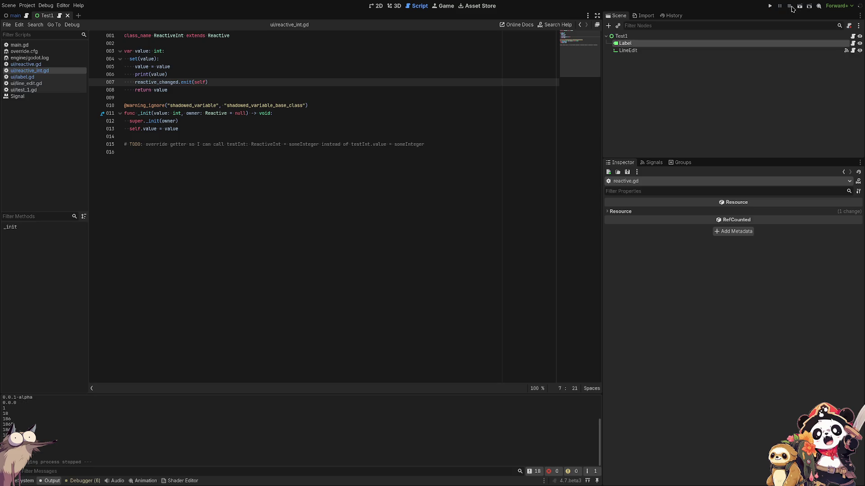
pyautogui.click(196, 99)
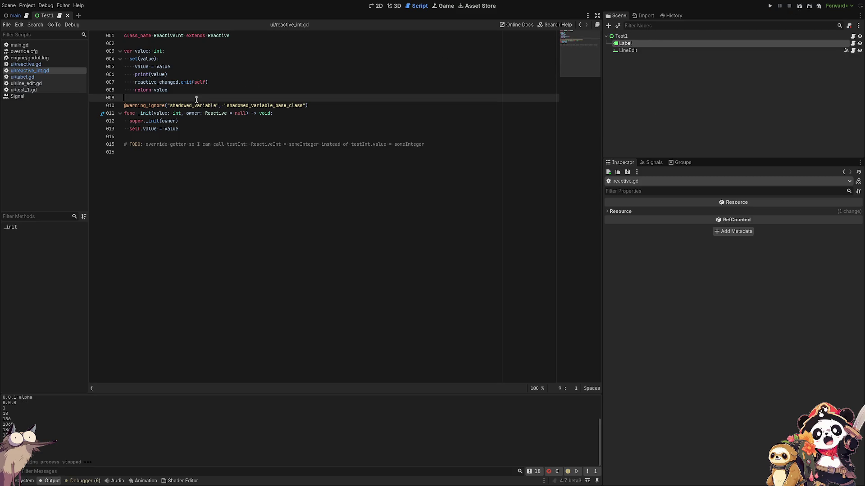
pyautogui.click(195, 129)
pyautogui.click(186, 135)
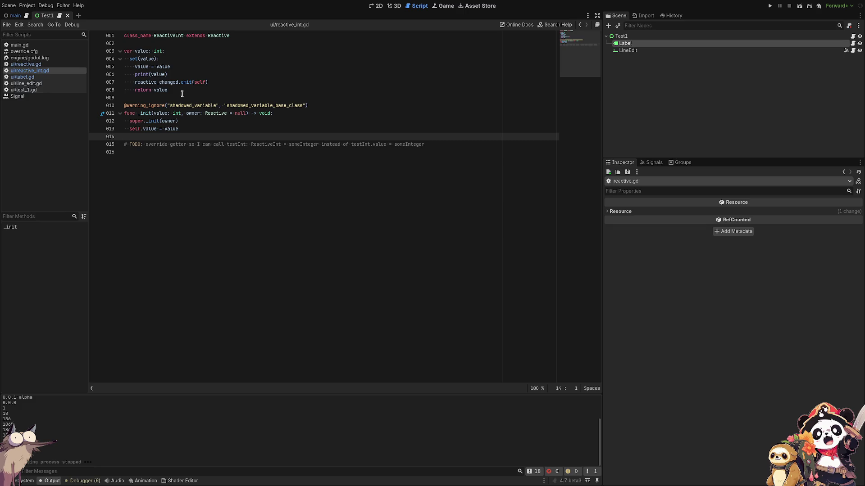
# Review reactive_int.gd's emit line and _init, then move on through line_edit.gd to label.gd.
pyautogui.moveTo(190, 85)
pyautogui.click(177, 97)
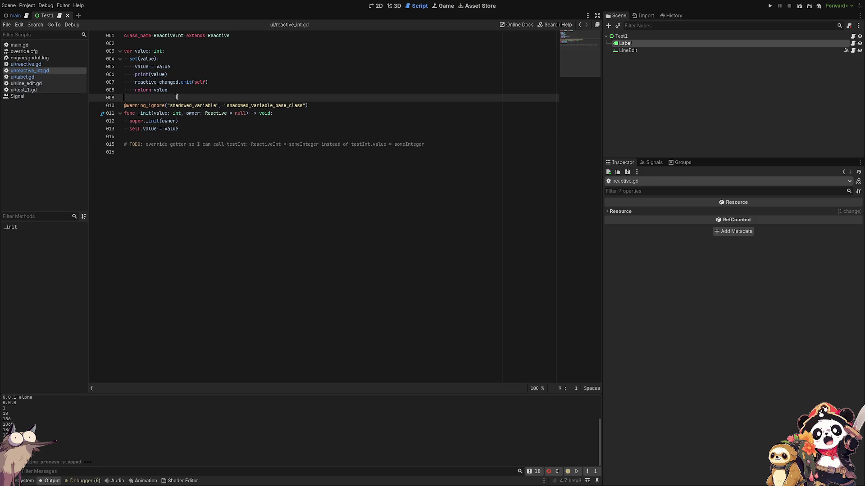
pyautogui.click(229, 85)
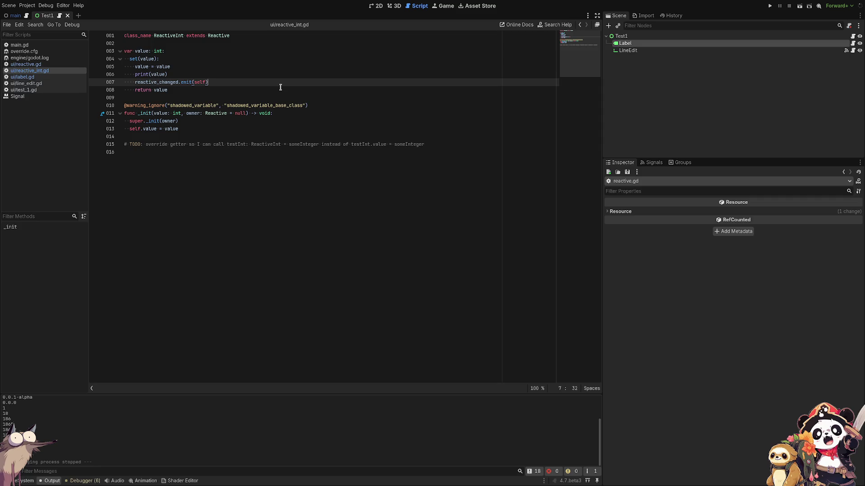
pyautogui.click(164, 129)
pyautogui.click(159, 139)
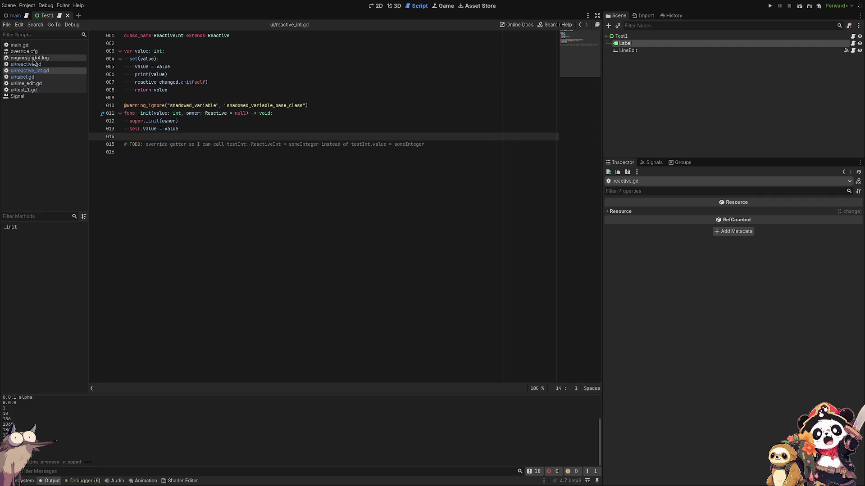
pyautogui.click(44, 83)
pyautogui.click(43, 78)
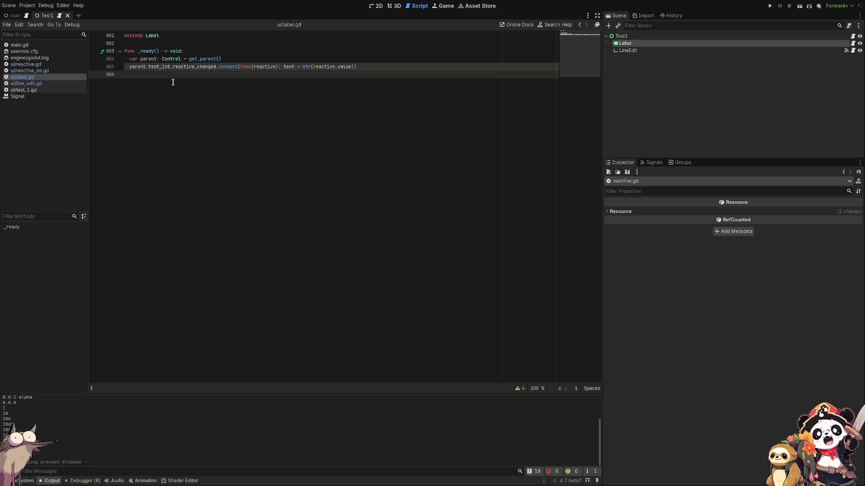
# Add print(parent.get_signal_connection_list()) as an indented line in label.gd's _ready.
pyautogui.press('Tab')
pyautogui.write('print(')
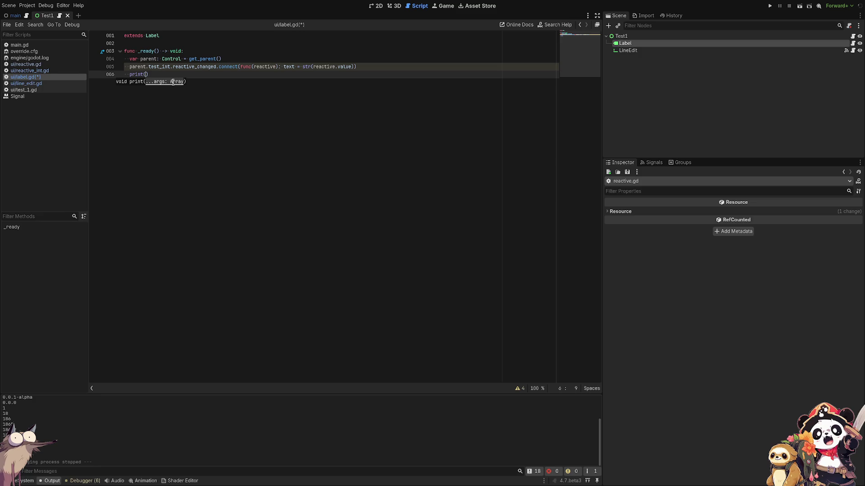
pyautogui.write('par')
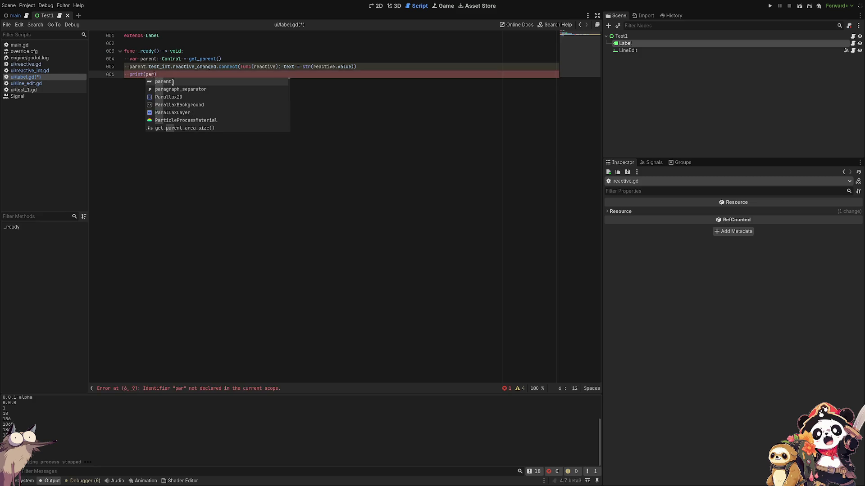
pyautogui.write('ent.')
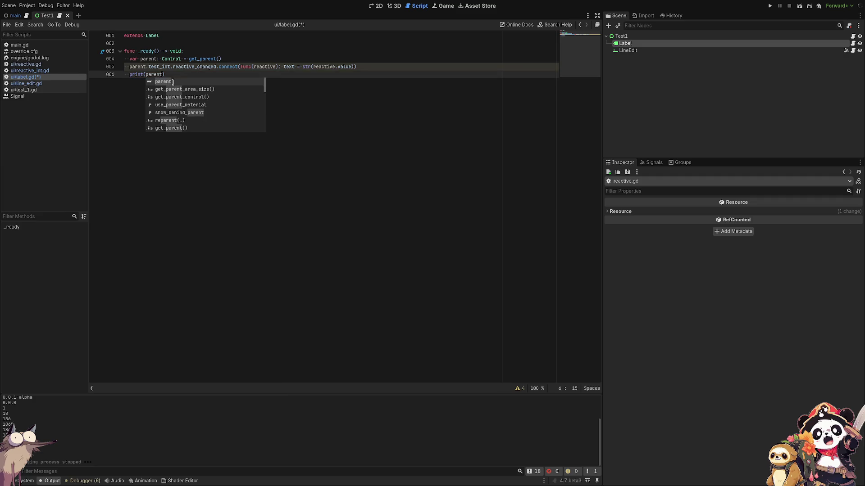
pyautogui.write('connec')
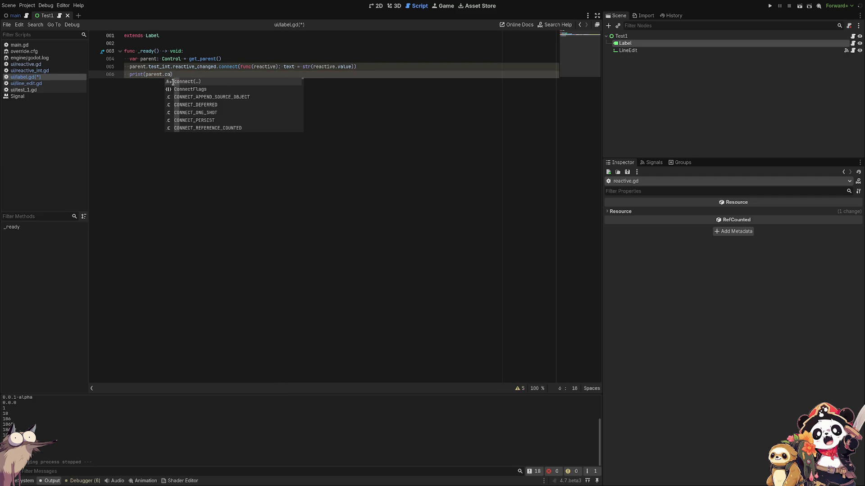
pyautogui.press('Down')
pyautogui.press('Down')
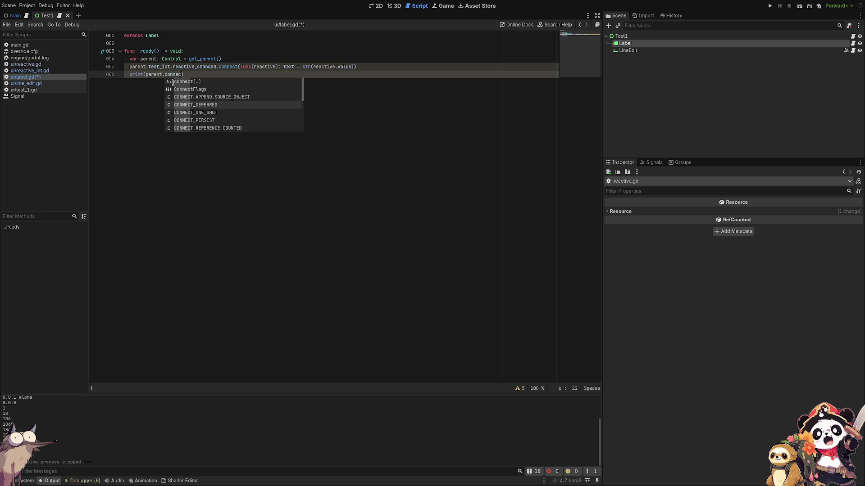
pyautogui.press('Down')
pyautogui.press('Down')
pyautogui.press('Down')
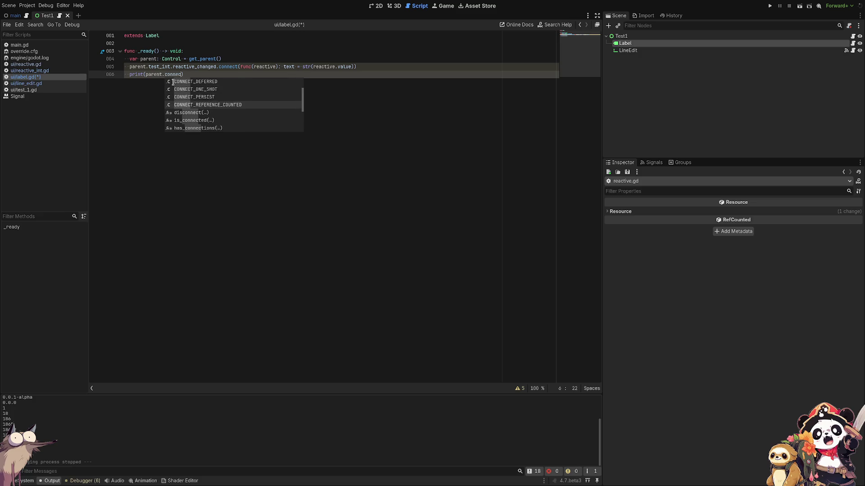
pyautogui.press('Down')
pyautogui.press('Down')
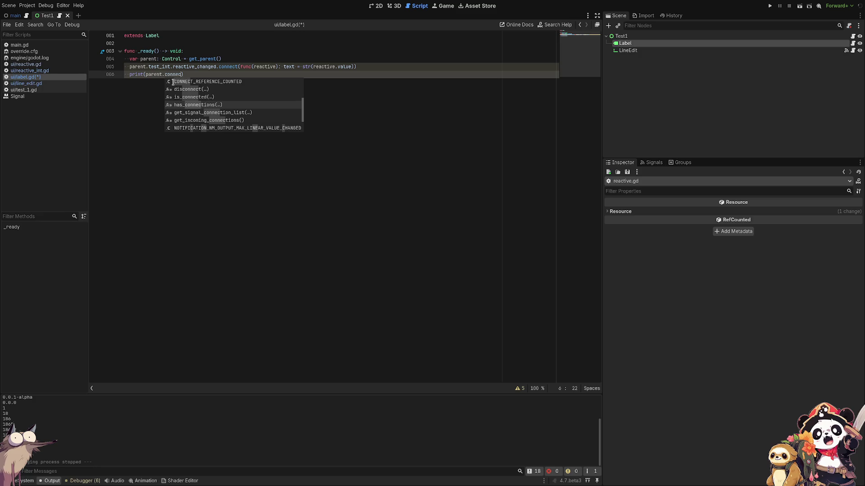
pyautogui.press('Down')
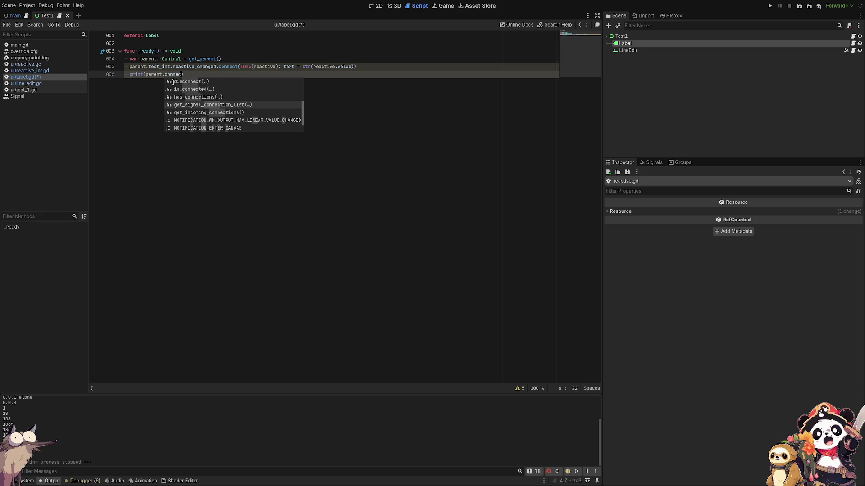
pyautogui.press('Return')
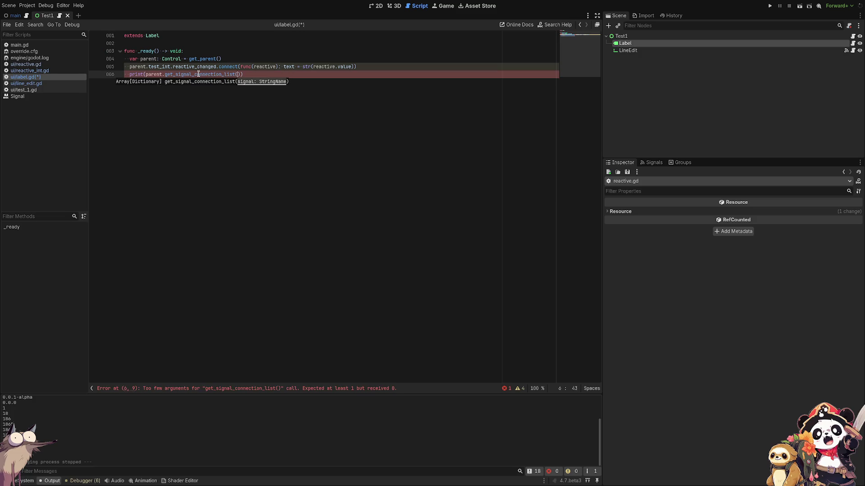
pyautogui.moveTo(198, 75)
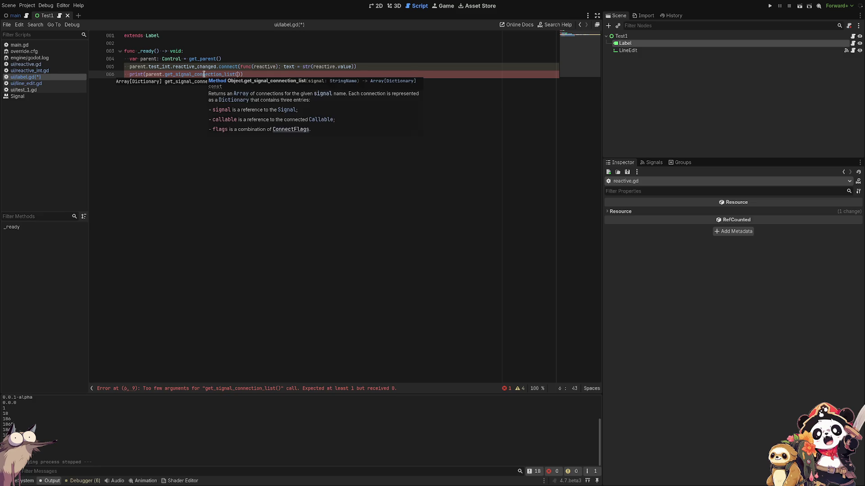
pyautogui.doubleClick(193, 76)
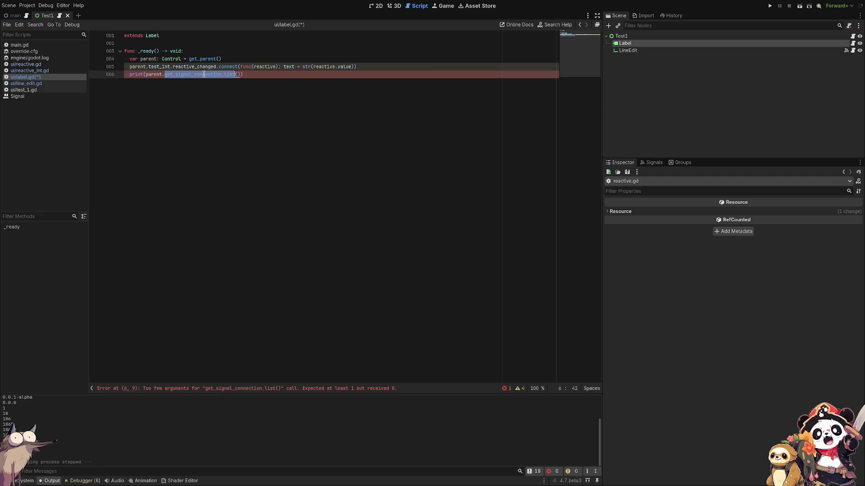
# Paste test_int after parent. on line 6 and start a new print(parent.…connect) line 7.
pyautogui.doubleClick(168, 66)
pyautogui.hotkey('ctrl', 'c')
pyautogui.click(164, 74)
pyautogui.hotkey('ctrl', 'v')
pyautogui.write('.')
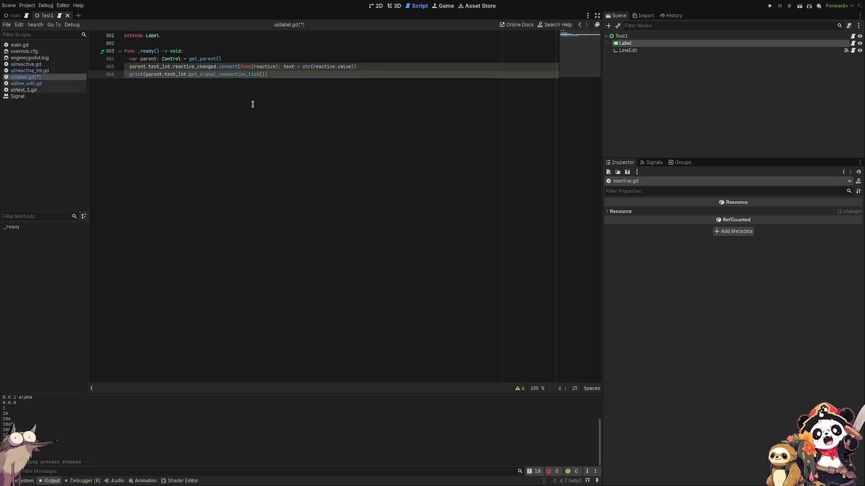
pyautogui.click(298, 75)
pyautogui.press('Return')
pyautogui.write('print(')
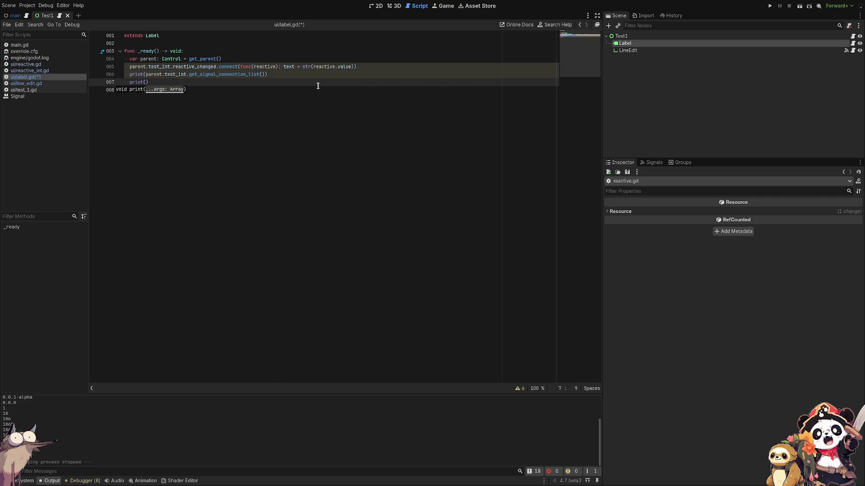
pyautogui.write('parent.test')
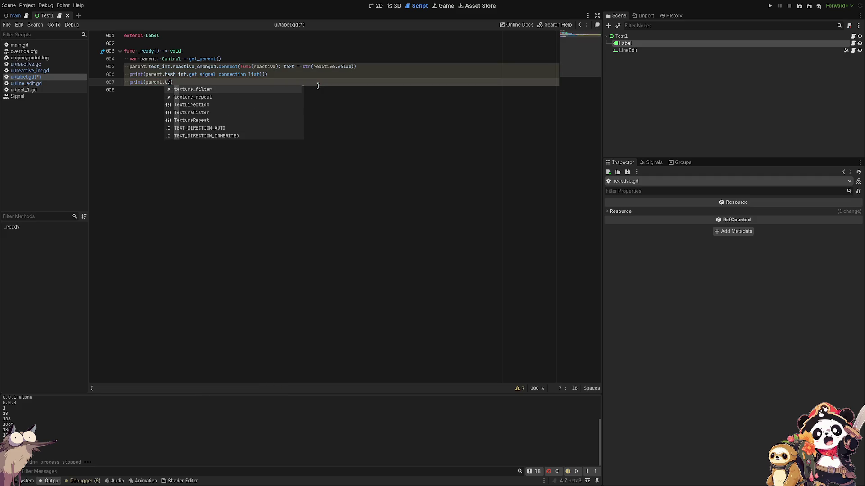
pyautogui.write('_int.')
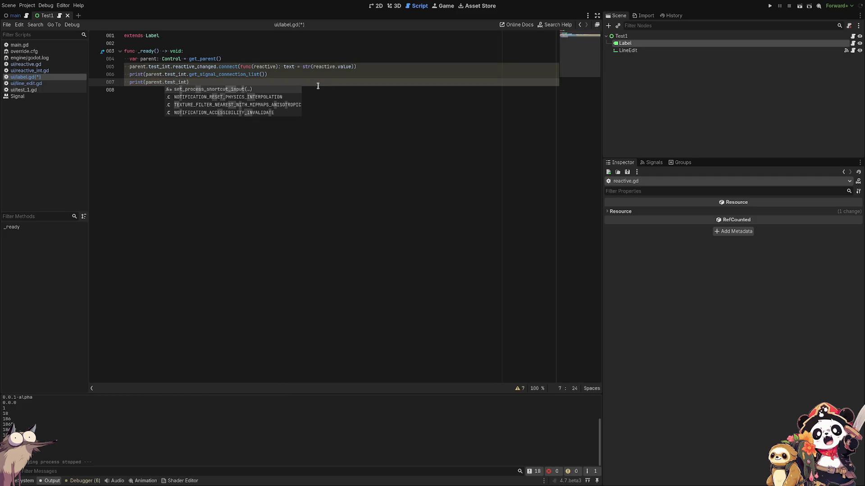
pyautogui.write('connect')
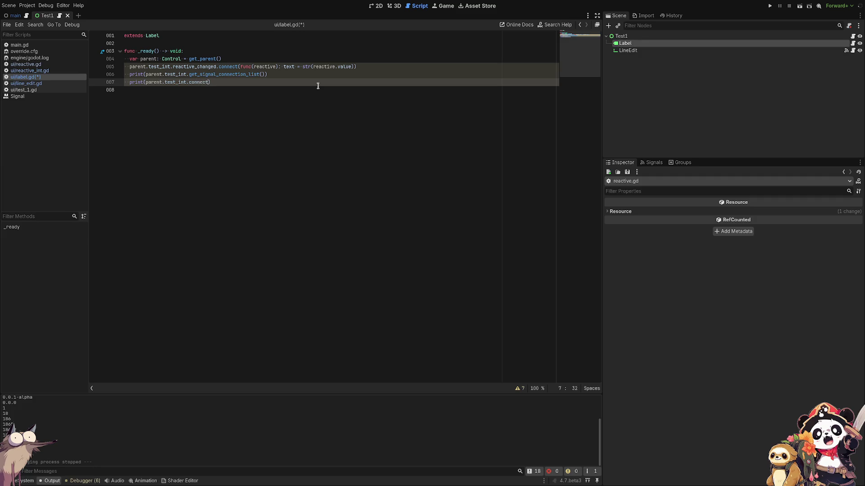
pyautogui.press('BackSpace')
pyautogui.press('BackSpace')
pyautogui.press('BackSpace')
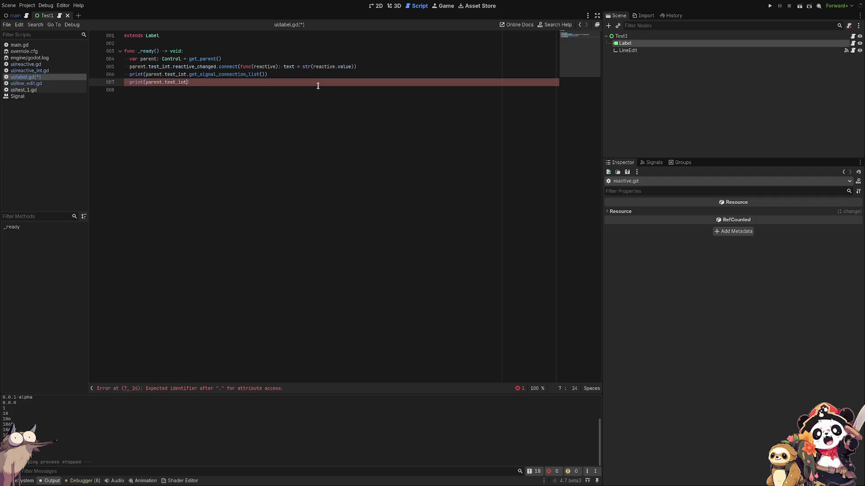
pyautogui.press('BackSpace')
pyautogui.press('BackSpace')
pyautogui.press('BackSpace')
pyautogui.write('connect')
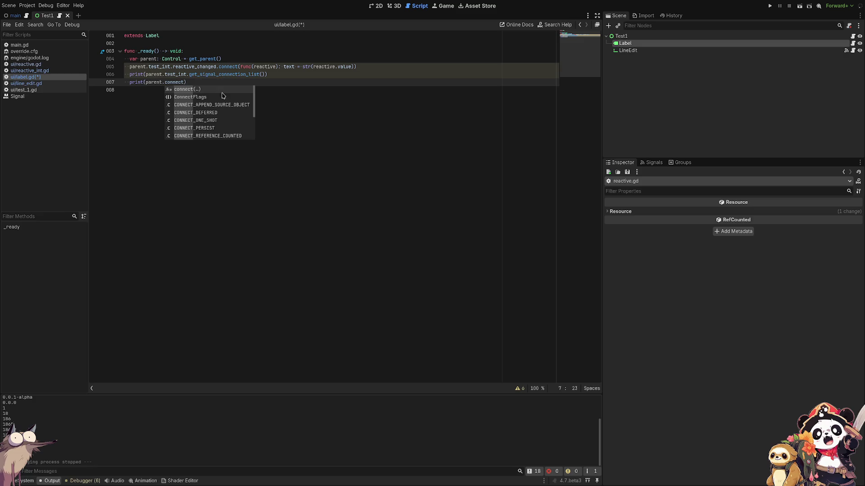
# Save label.gd and complete line 7 with get_incoming_connections().
pyautogui.scroll(-6, 230, 116)
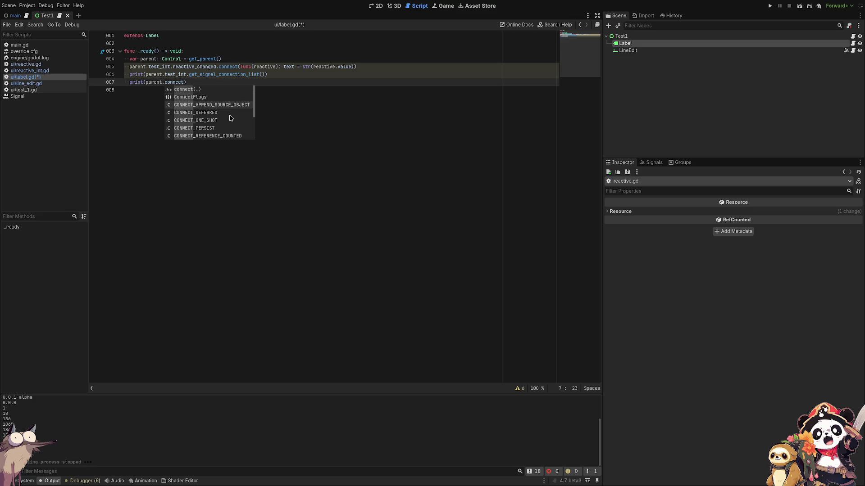
pyautogui.hotkey('ctrl', 's')
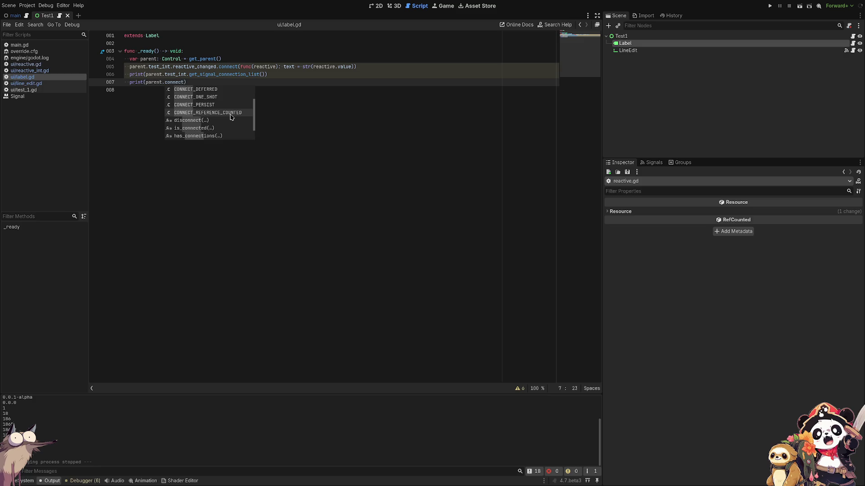
pyautogui.scroll(-1, 231, 116)
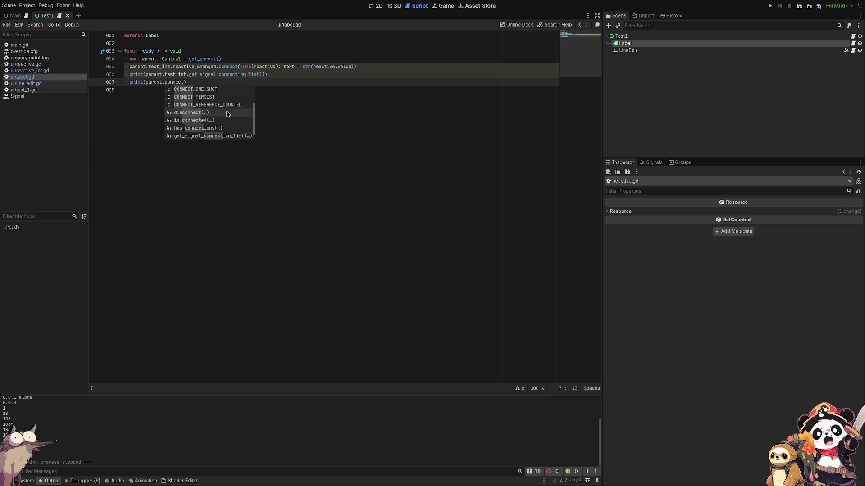
pyautogui.scroll(-1, 227, 115)
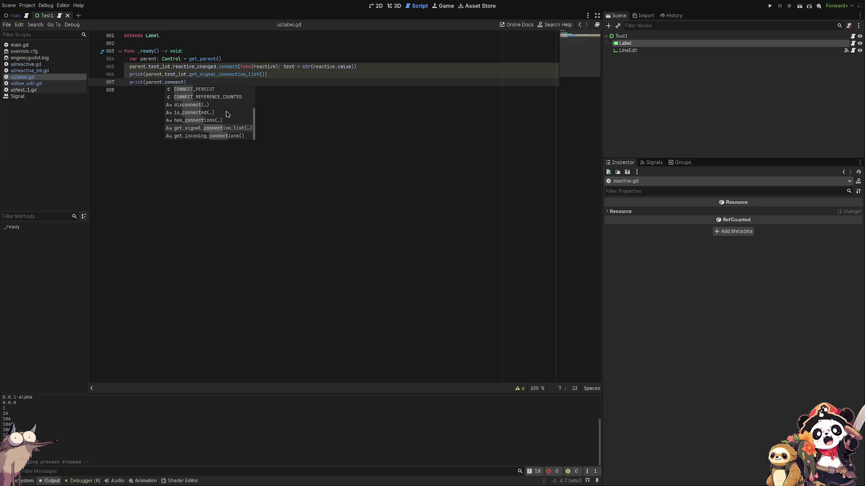
pyautogui.click(231, 136)
pyautogui.moveTo(183, 83)
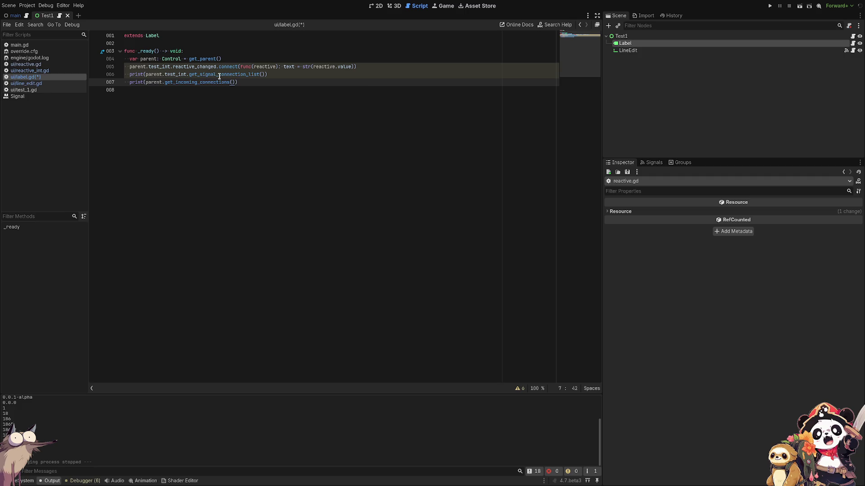
pyautogui.click(224, 75)
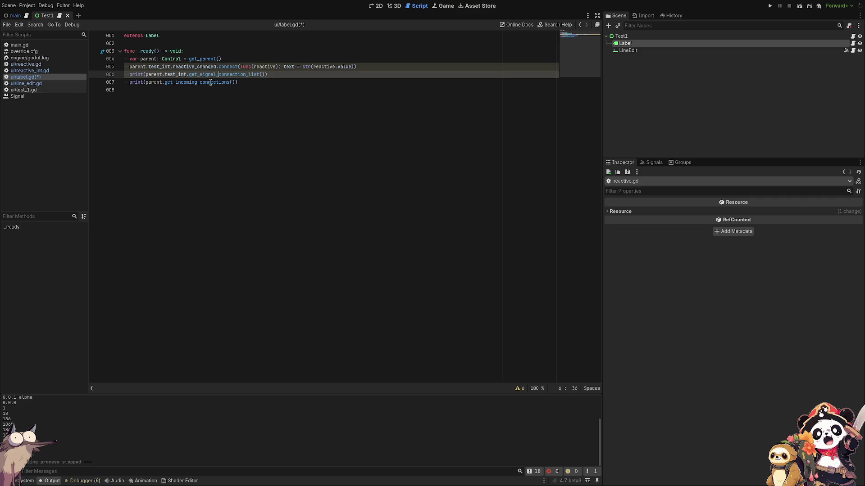
pyautogui.moveTo(210, 82)
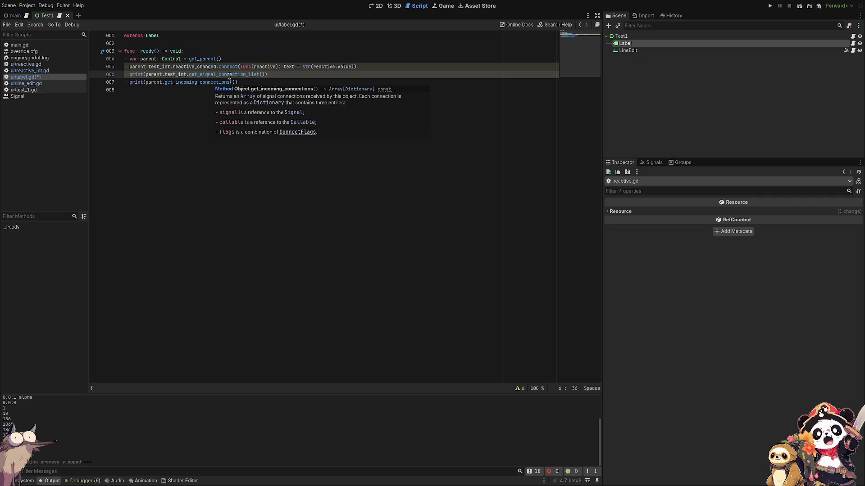
pyautogui.click(174, 83)
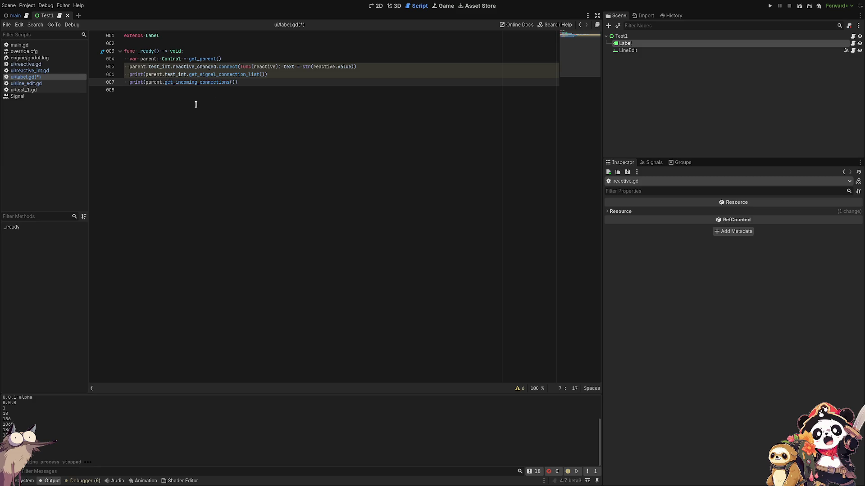
# Remove test_int. from line 6 so it calls parent.get_signal_connection_list() directly.
pyautogui.click(188, 74)
pyautogui.moveTo(189, 75); pyautogui.dragTo(166, 76)
pyautogui.press('BackSpace')
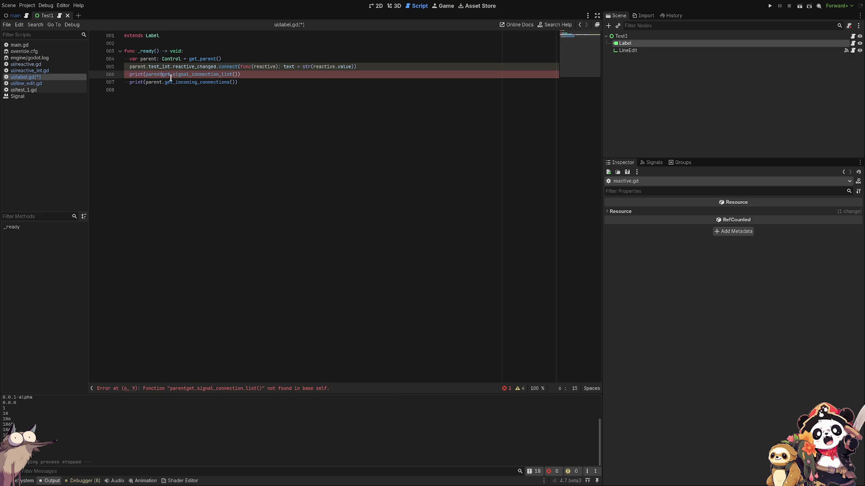
pyautogui.press('BackSpace')
pyautogui.write('.')
pyautogui.press('End')
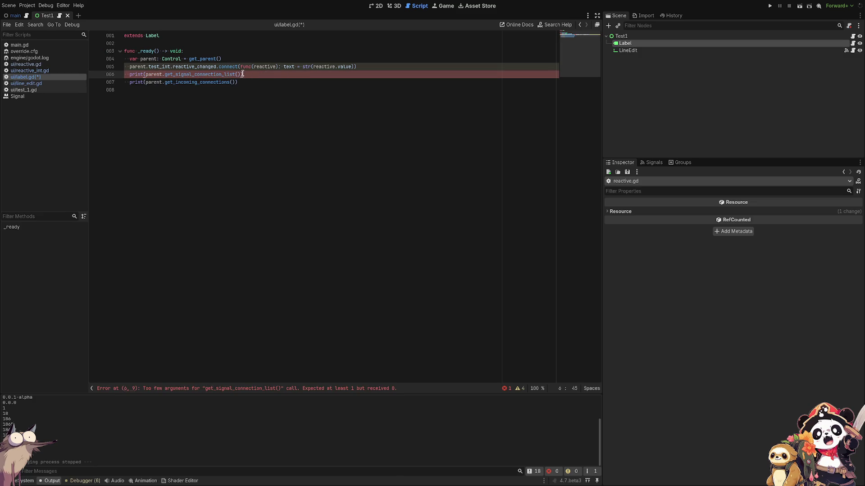
pyautogui.moveTo(211, 75)
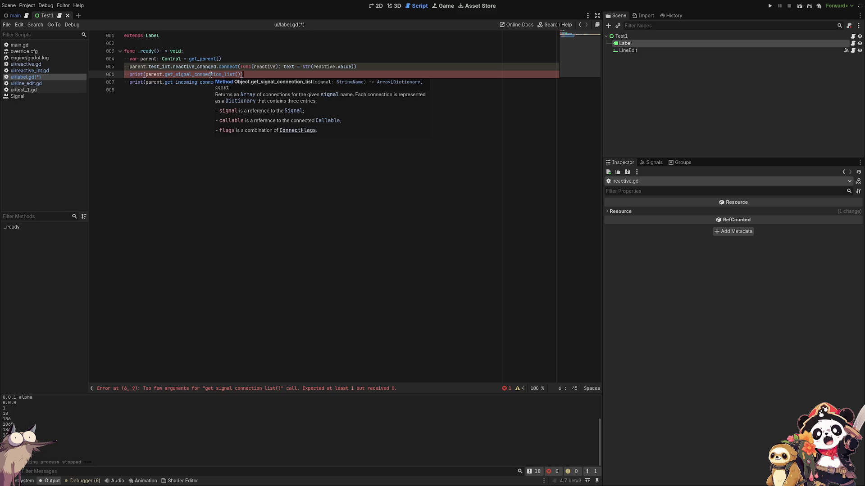
pyautogui.click(197, 83)
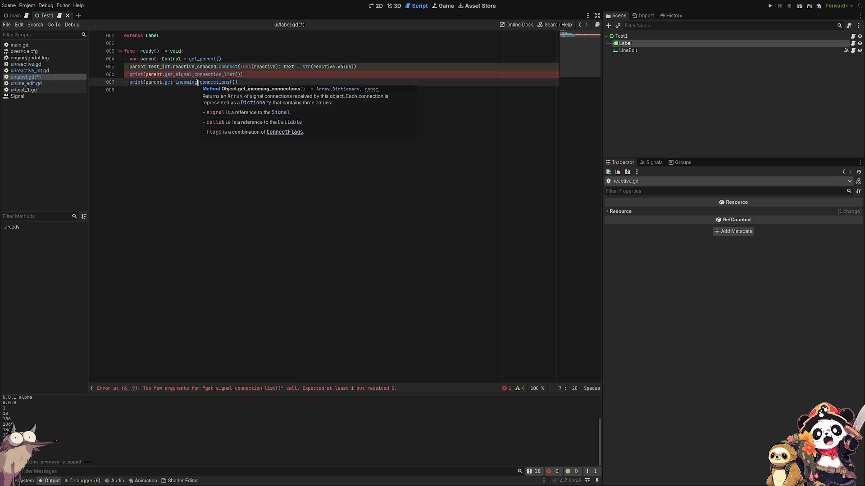
# Restore parent.test_int. on lines 6 and 7, save label.gd, and run with F5.
pyautogui.click(165, 75)
pyautogui.click(150, 67)
pyautogui.click(164, 75)
pyautogui.hotkey('ctrl', 'v')
pyautogui.write('.')
pyautogui.press('Down')
pyautogui.hotkey('ctrl', 'v')
pyautogui.write('.')
pyautogui.hotkey('ctrl', 's')
pyautogui.press('Down')
pyautogui.press('F5')
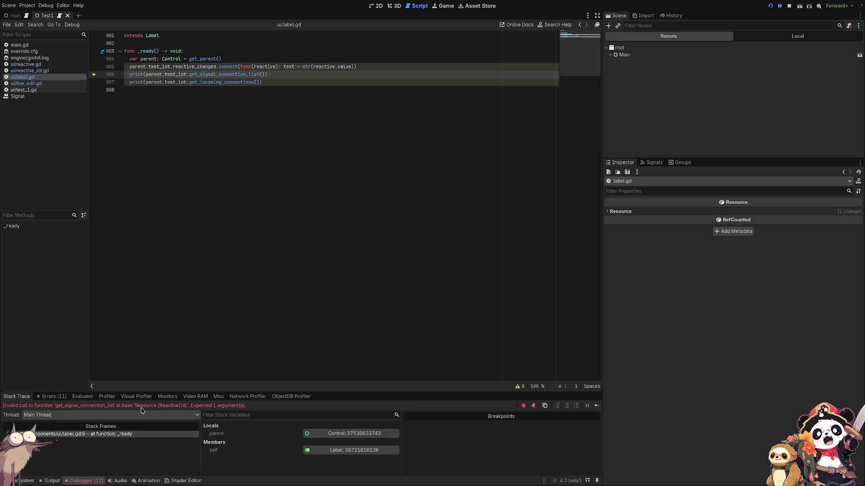
# Pass "reactive_changed" to test_int.get_signal_connection_list(), checking the name in reactive.gd, then save and rerun.
pyautogui.doubleClick(179, 75)
pyautogui.press('Delete')
pyautogui.press('Delete')
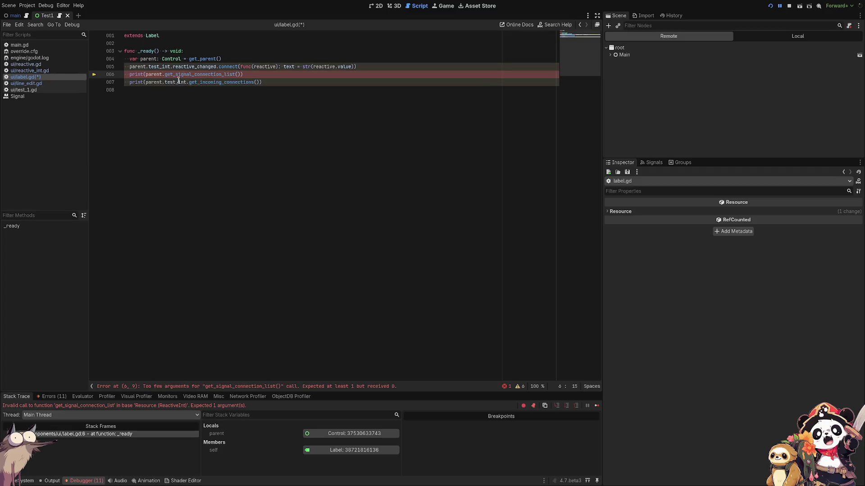
pyautogui.moveTo(181, 74)
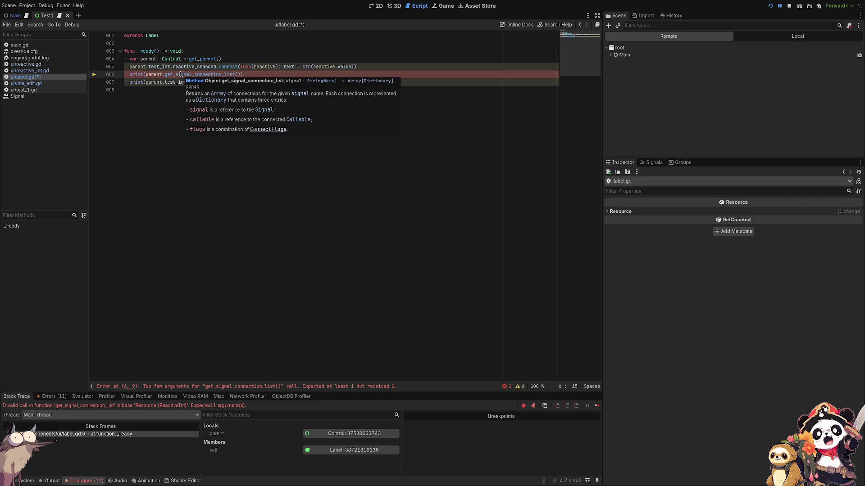
pyautogui.press('Down')
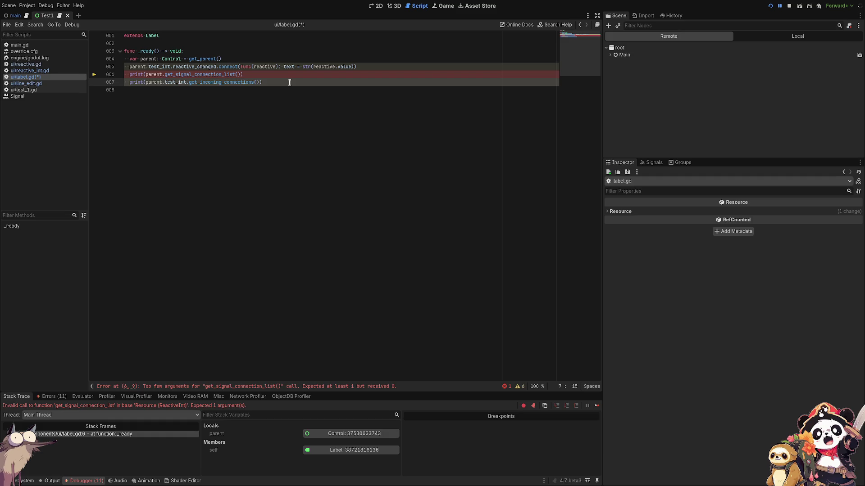
pyautogui.hotkey('ctrl', 'z')
pyautogui.press('Right')
pyautogui.press('Right')
pyautogui.press('Right')
pyautogui.write('"')
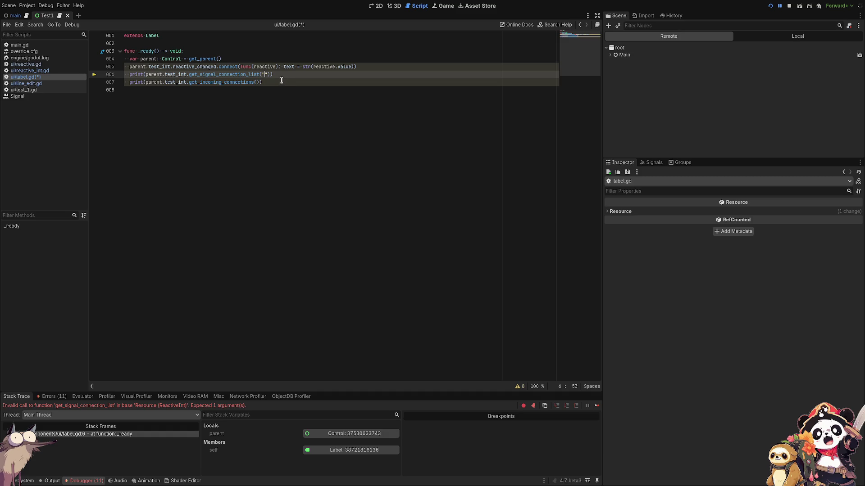
pyautogui.write('reactive_')
pyautogui.write('change')
pyautogui.click(40, 64)
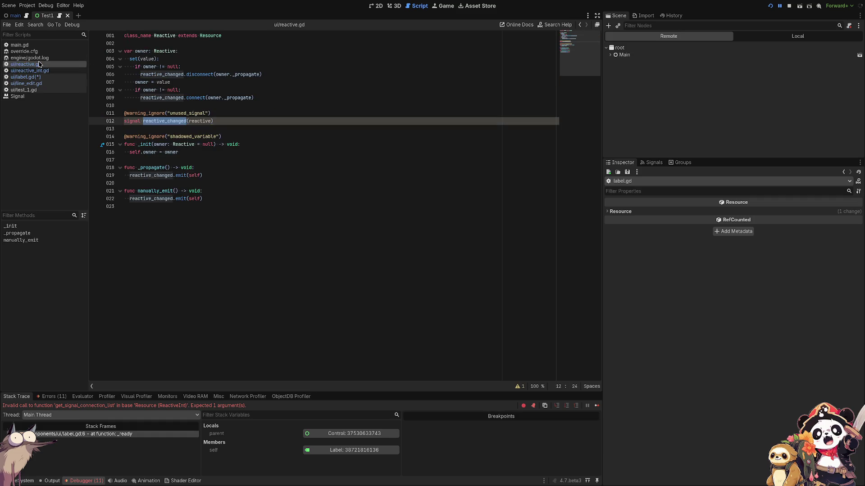
pyautogui.click(39, 77)
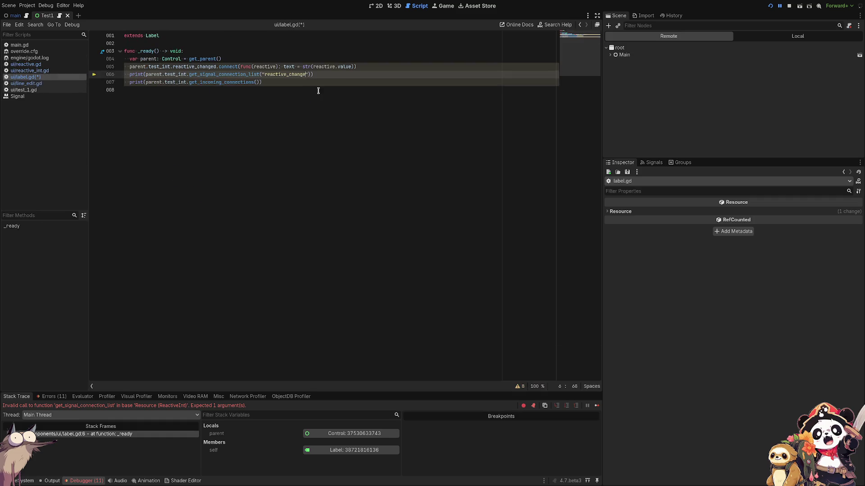
pyautogui.write('d')
pyautogui.hotkey('ctrl', 's')
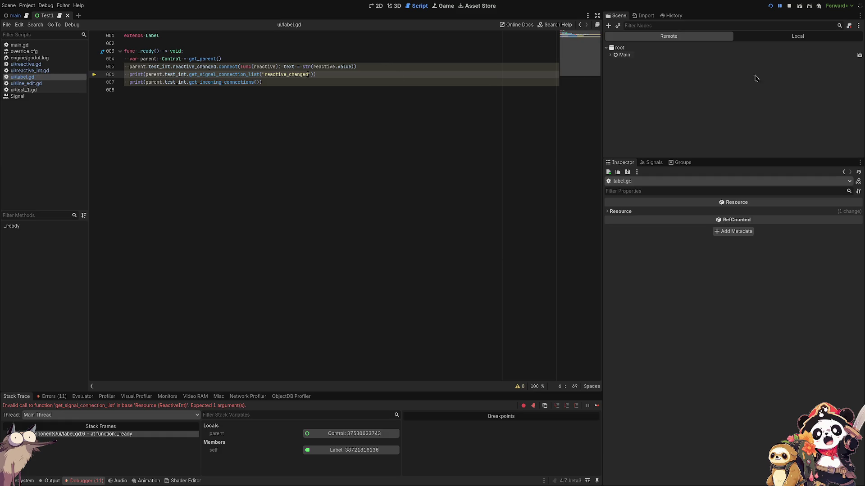
pyautogui.click(789, 8)
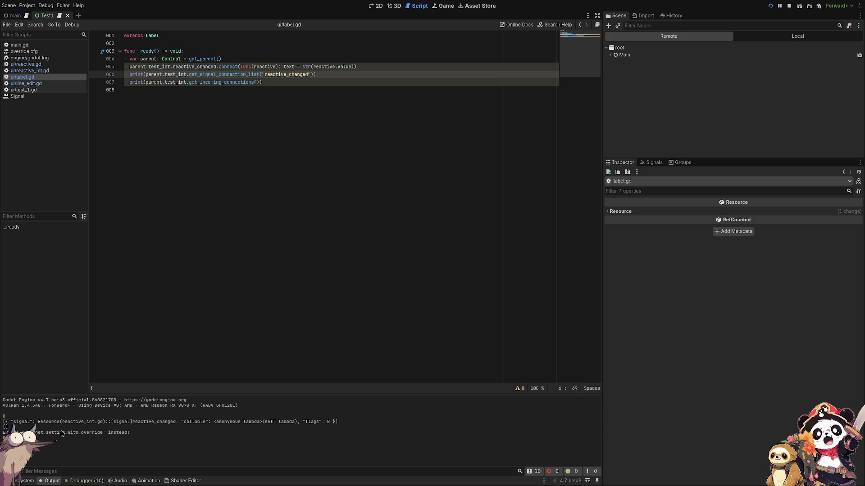
# Compare the Output's reactive_changed lambda connection with line 5, then switch to line_edit.gd.
pyautogui.moveTo(39, 423); pyautogui.dragTo(210, 423)
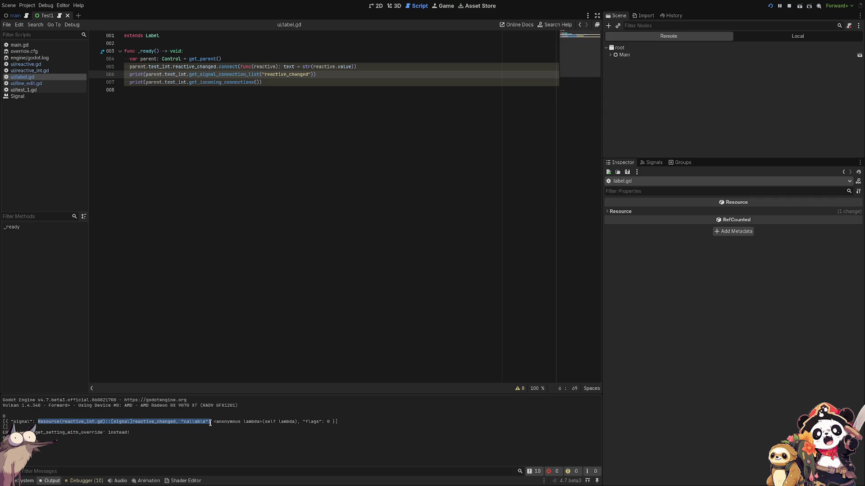
pyautogui.click(212, 425)
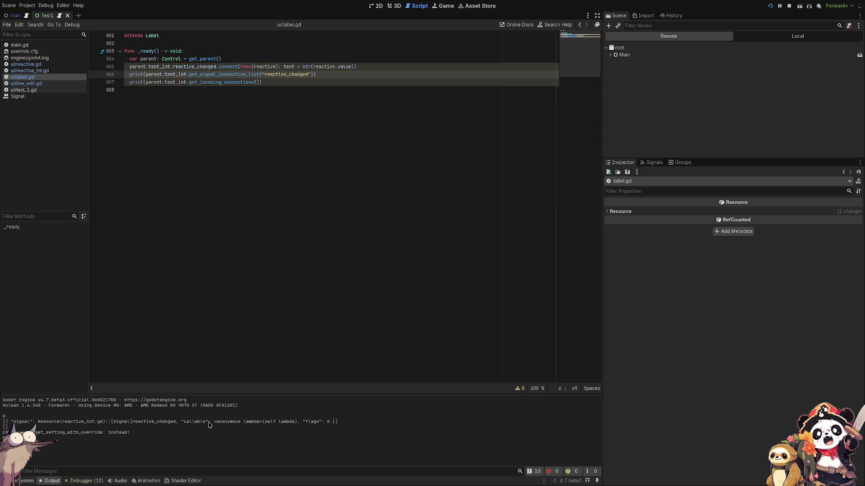
pyautogui.moveTo(212, 424); pyautogui.dragTo(342, 421)
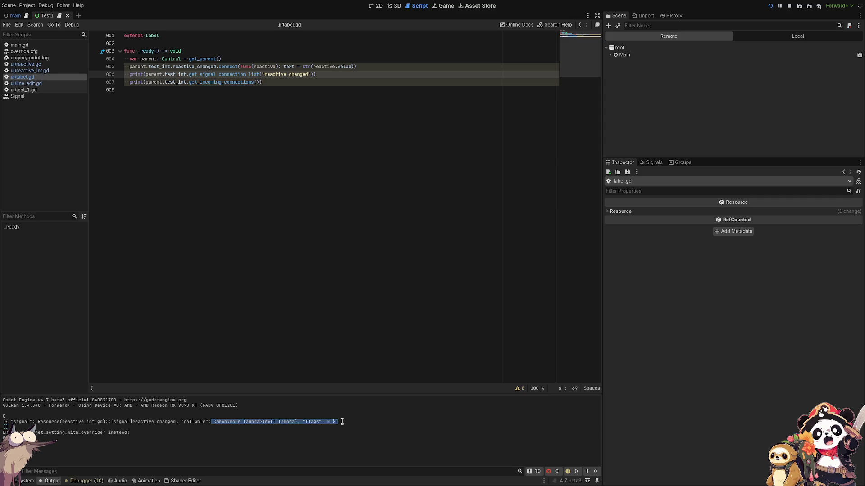
pyautogui.click(305, 209)
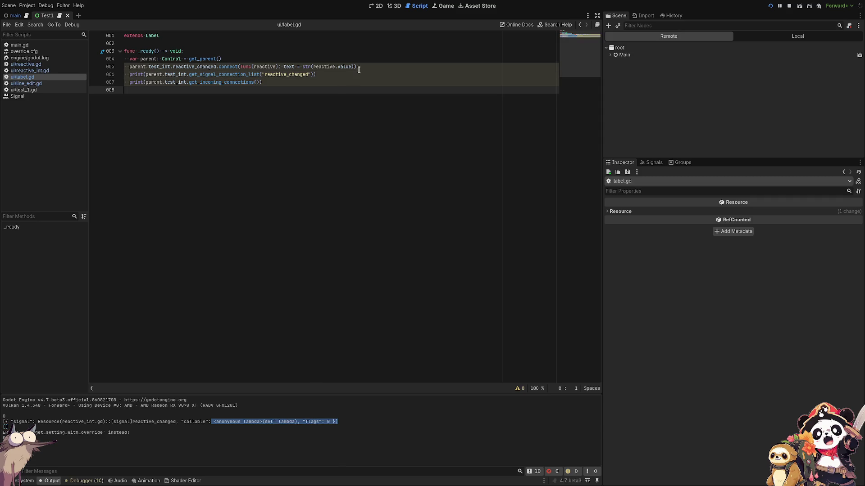
pyautogui.moveTo(363, 66); pyautogui.dragTo(241, 63)
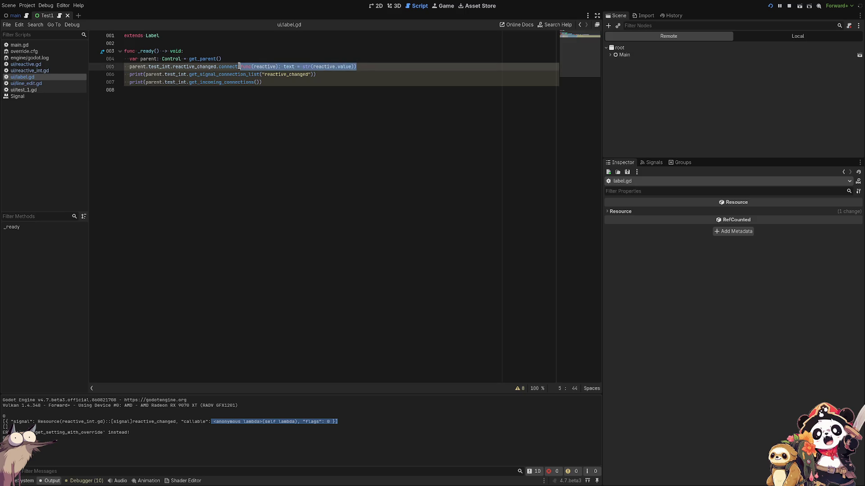
pyautogui.click(277, 60)
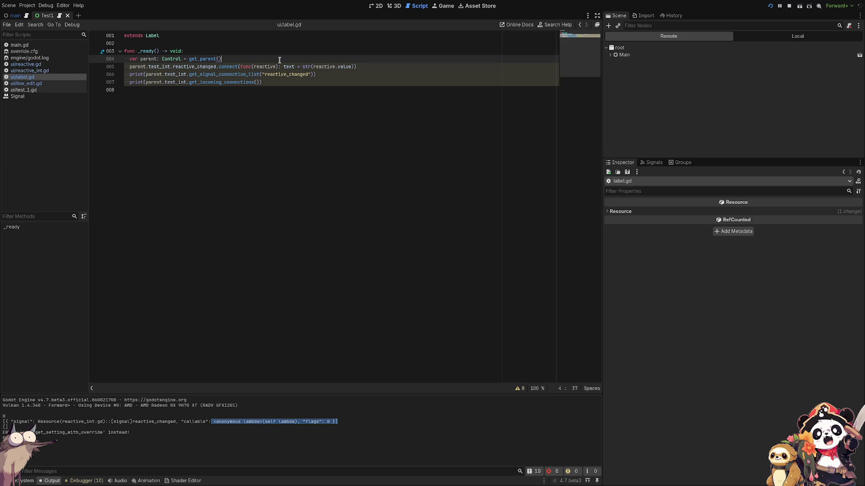
pyautogui.click(26, 84)
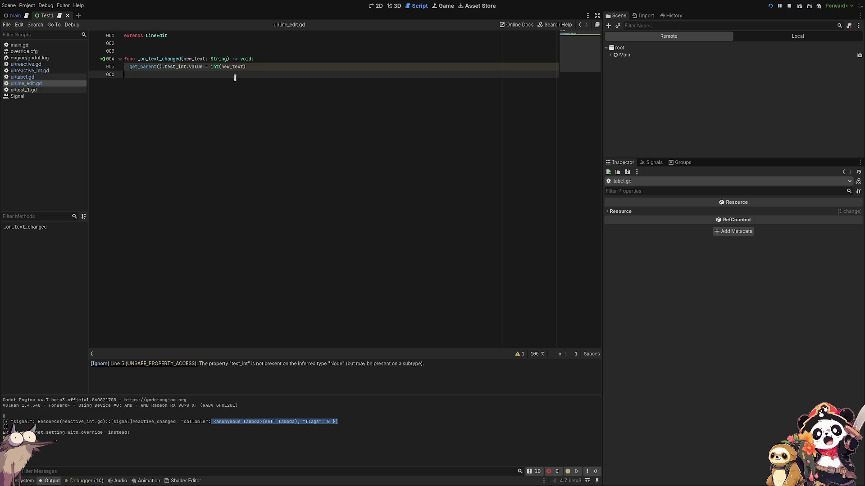
# Walk through reactive_int.gd's value setter, _init's value parameter and the var value: int declaration.
pyautogui.moveTo(130, 73); pyautogui.dragTo(119, 59)
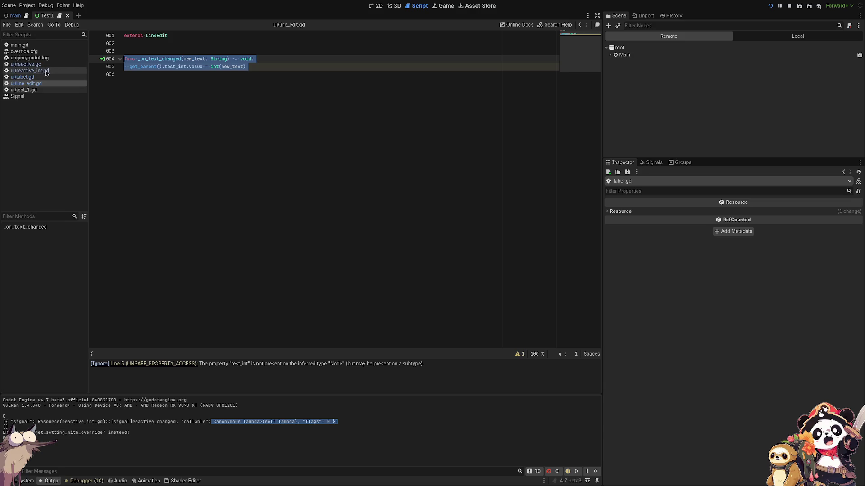
pyautogui.click(30, 70)
pyautogui.moveTo(166, 75); pyautogui.dragTo(106, 75)
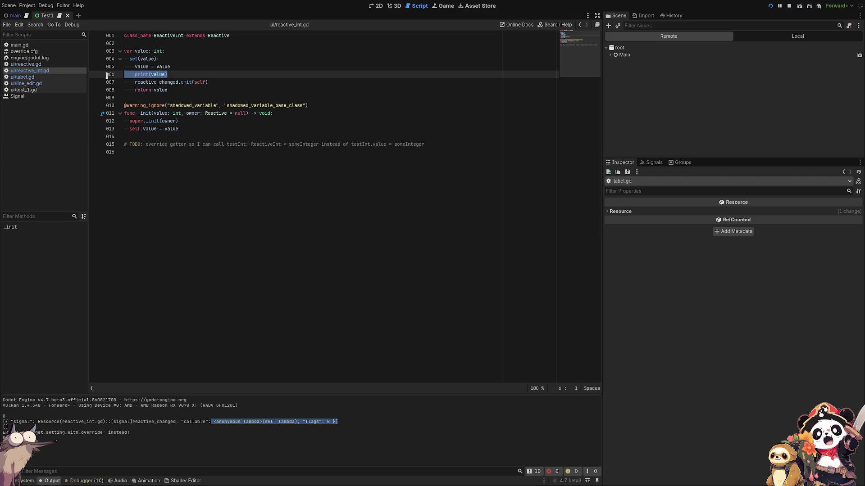
pyautogui.click(185, 89)
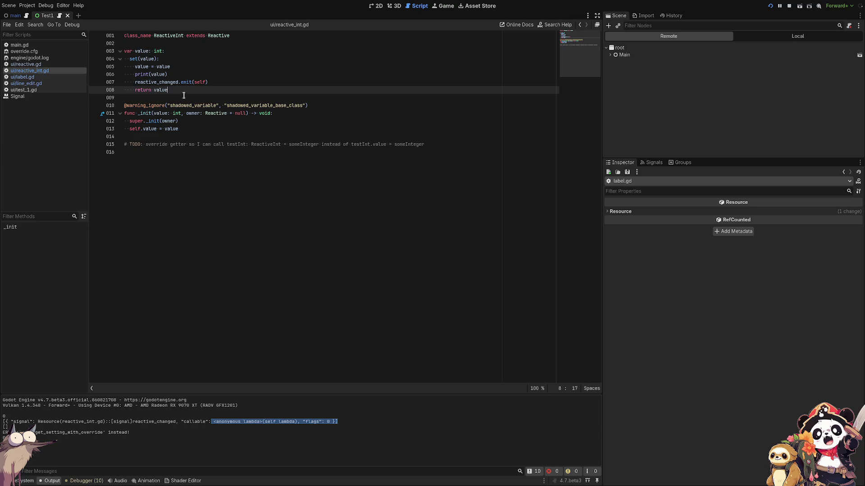
pyautogui.click(154, 91)
pyautogui.doubleClick(159, 113)
pyautogui.click(169, 129)
pyautogui.doubleClick(160, 113)
pyautogui.click(170, 130)
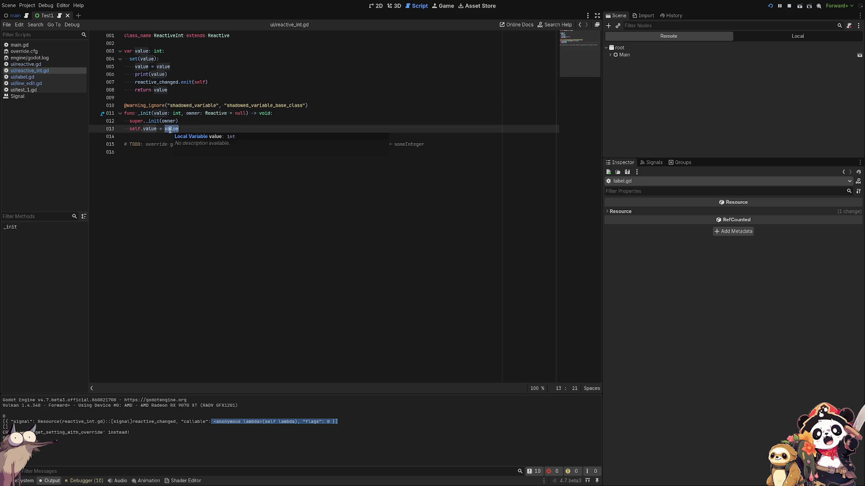
pyautogui.click(156, 130)
pyautogui.moveTo(166, 51); pyautogui.dragTo(125, 51)
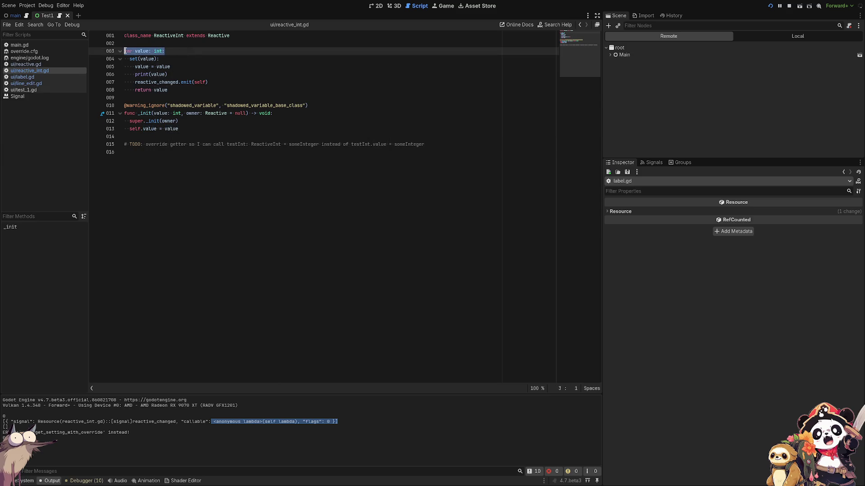
pyautogui.click(154, 45)
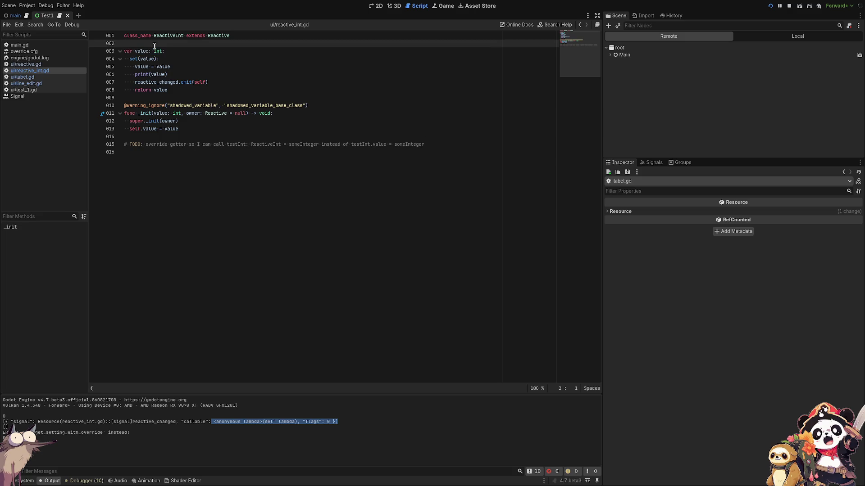
# Rename the setter parameter to v so the setter assigns value = v.
pyautogui.doubleClick(147, 58)
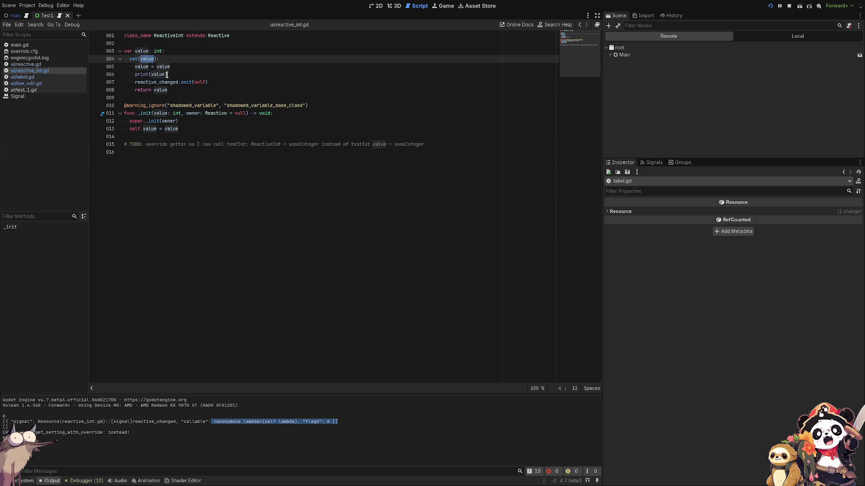
pyautogui.write('v')
pyautogui.doubleClick(165, 66)
pyautogui.write('v')
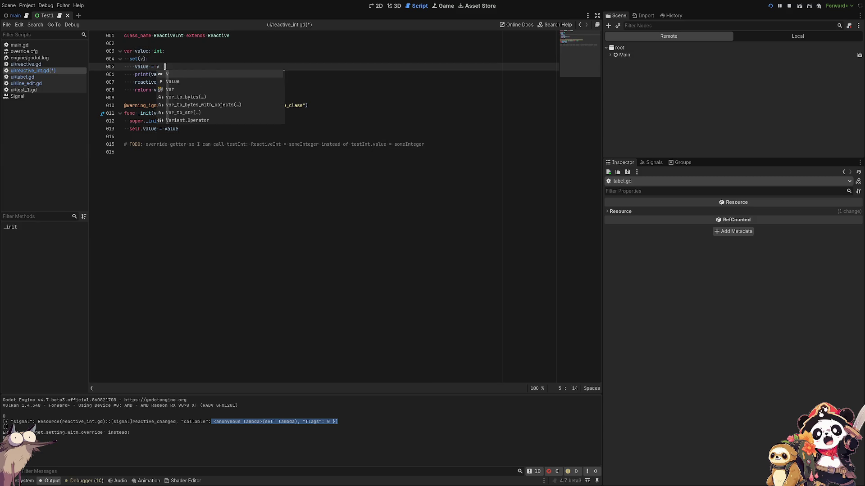
pyautogui.press('Escape')
pyautogui.press('Up')
pyautogui.doubleClick(156, 76)
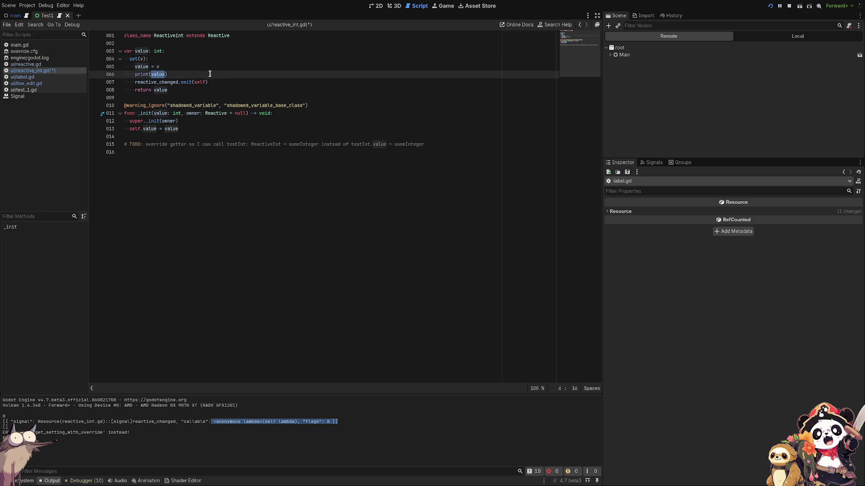
pyautogui.click(177, 92)
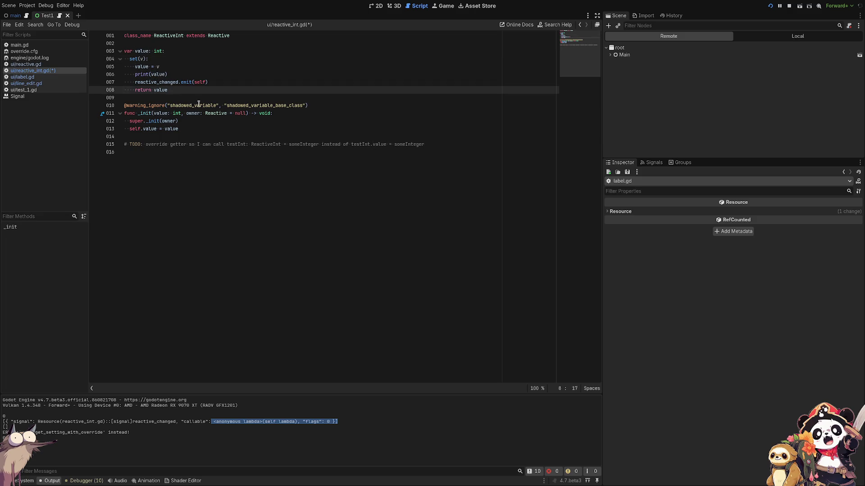
# Save reactive_int.gd, stop the running game, and run the project again.
pyautogui.hotkey('ctrl', 's')
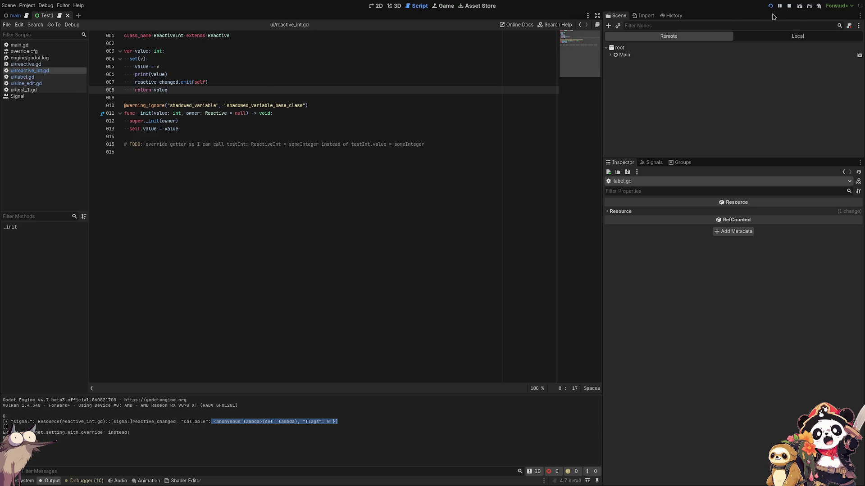
pyautogui.click(789, 6)
pyautogui.click(770, 6)
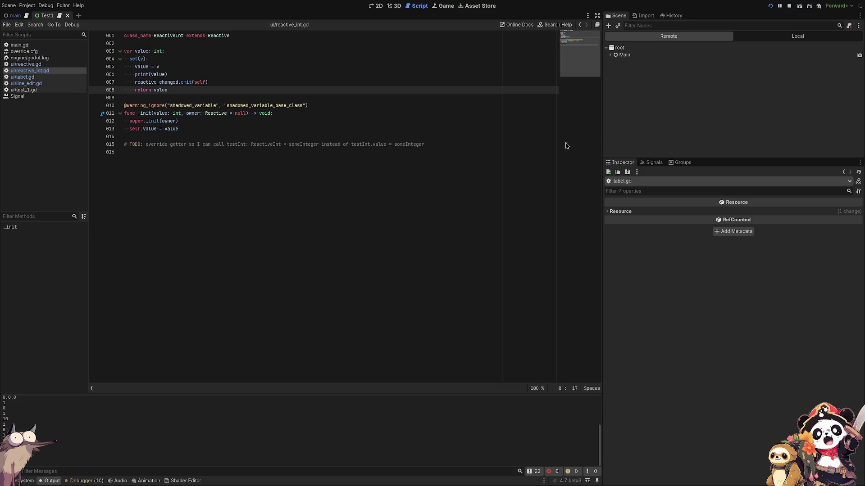
pyautogui.click(221, 61)
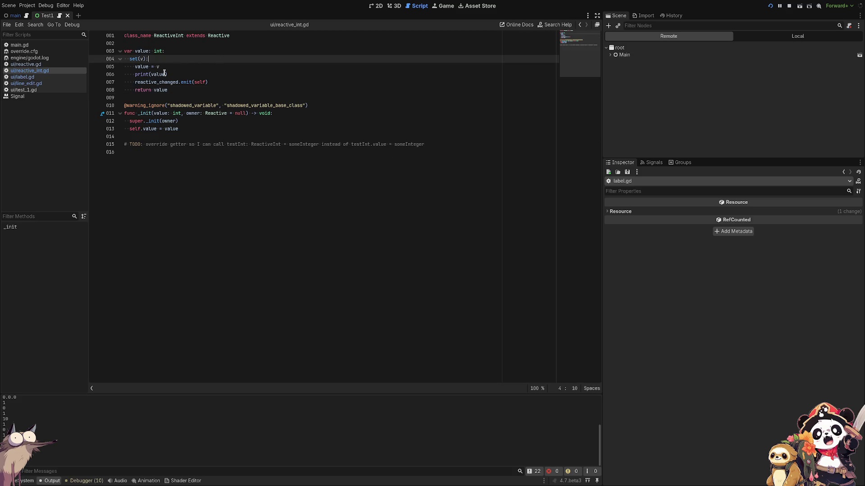
pyautogui.click(162, 96)
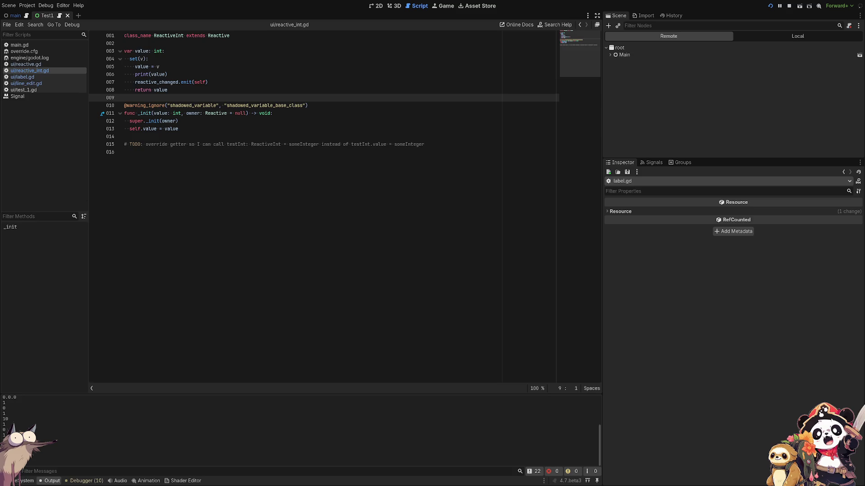
pyautogui.click(352, 206)
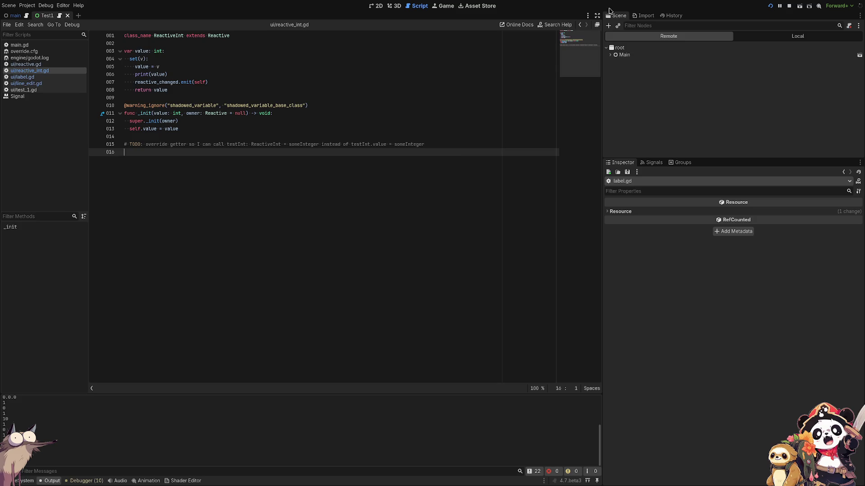
pyautogui.click(789, 6)
pyautogui.click(770, 6)
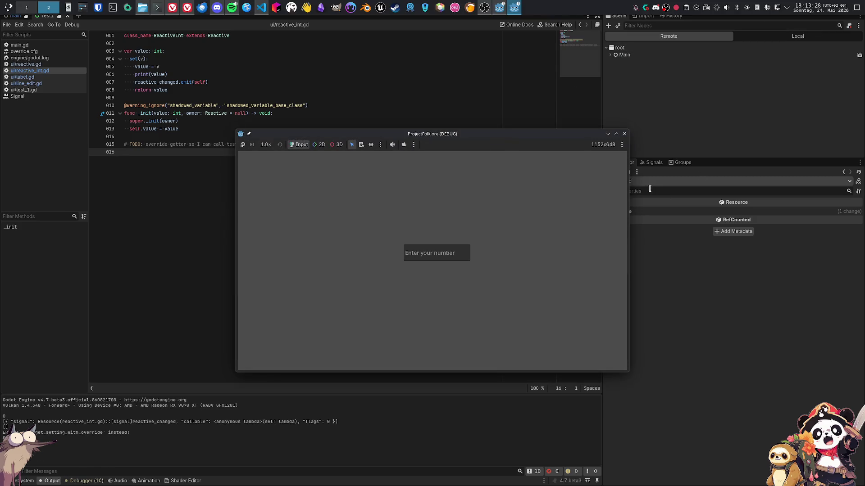
pyautogui.click(443, 250)
pyautogui.write('10')
pyautogui.press('BackSpace')
pyautogui.press('BackSpace')
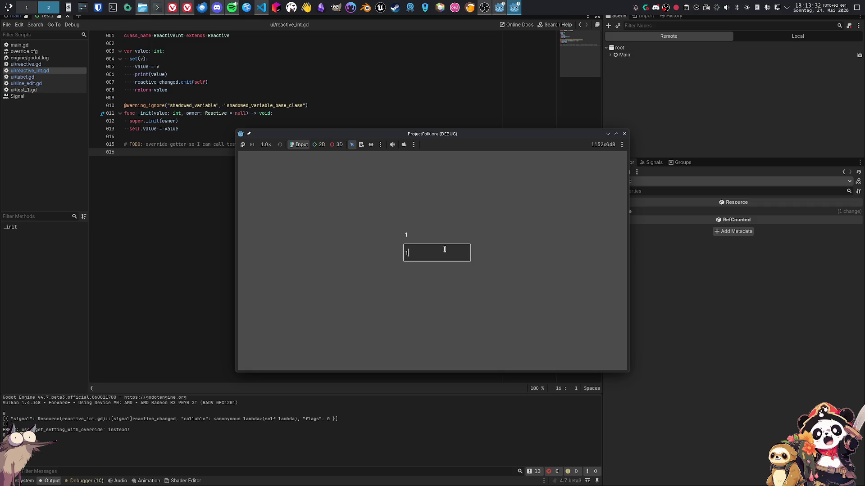
pyautogui.write('069049609549690')
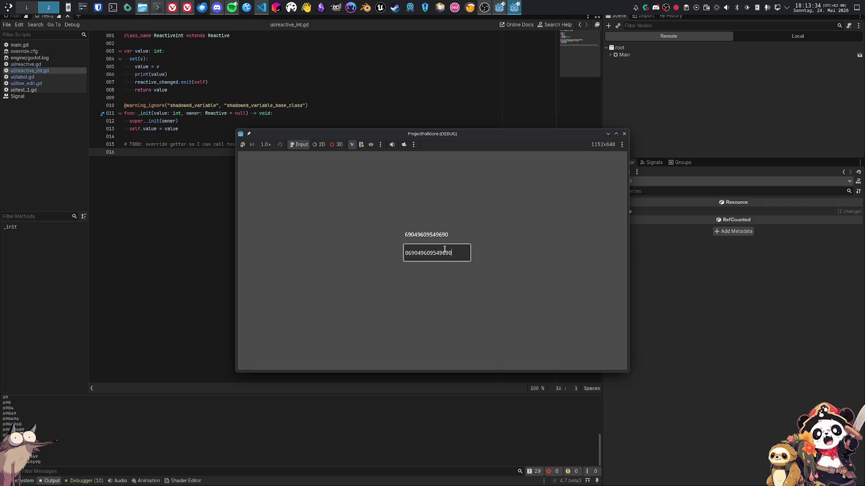
pyautogui.hotkey('ctrl', 'a')
pyautogui.press('BackSpace')
pyautogui.write('0')
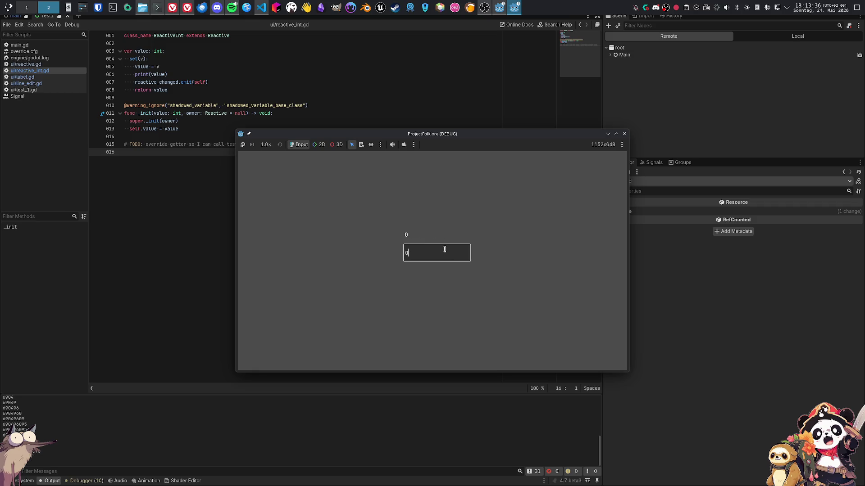
pyautogui.write('0')
pyautogui.press('BackSpace')
pyautogui.press('BackSpace')
pyautogui.write('00000')
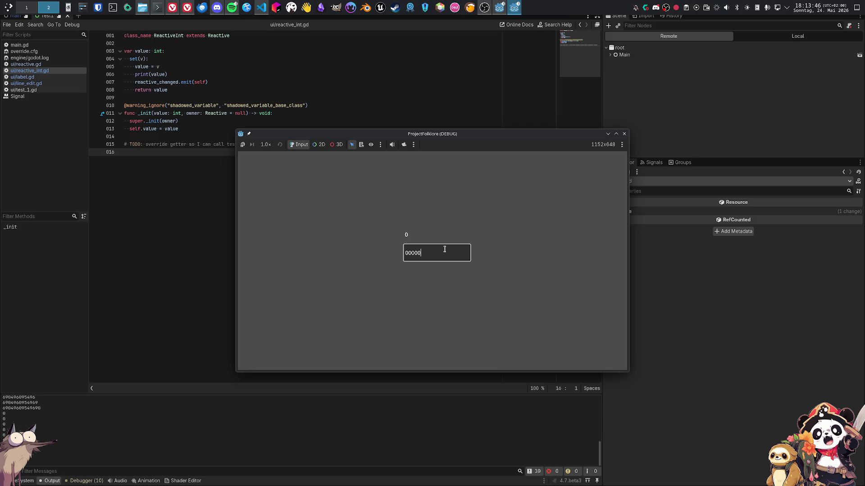
pyautogui.press('BackSpace')
pyautogui.press('BackSpace')
pyautogui.press('BackSpace')
pyautogui.write('1')
pyautogui.write('2345')
pyautogui.press('Left')
pyautogui.press('BackSpace')
pyautogui.write('905975709')
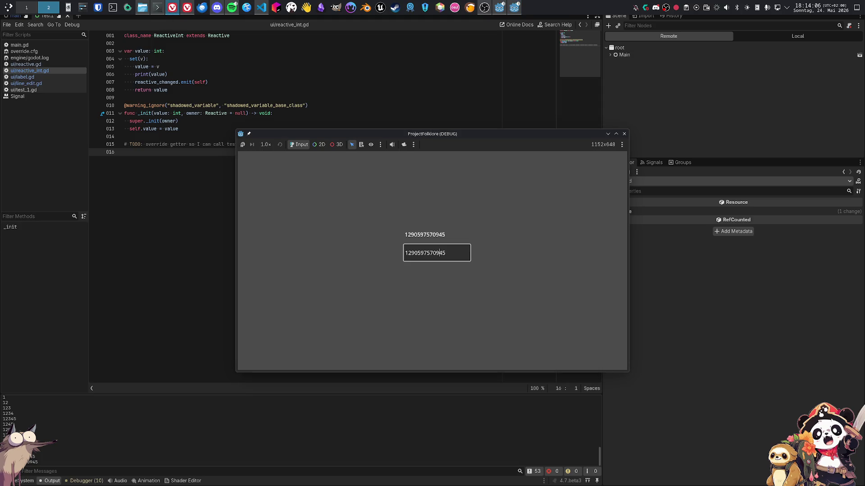
pyautogui.click(450, 253)
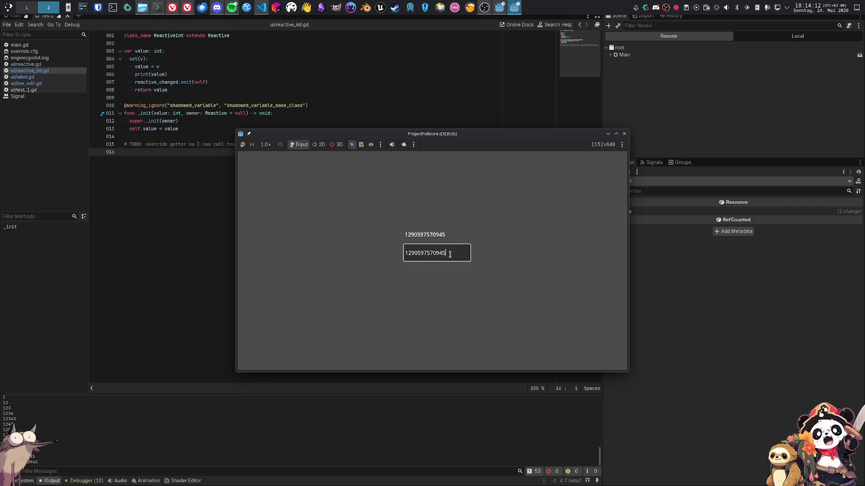
pyautogui.click(23, 90)
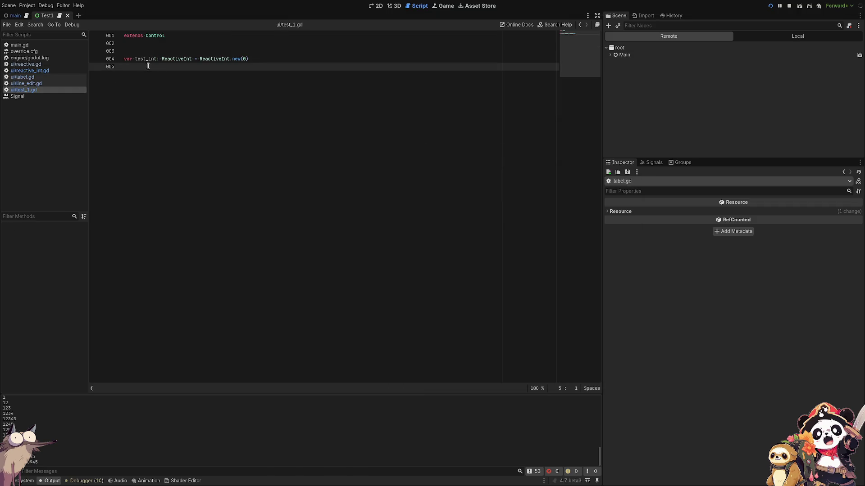
pyautogui.moveTo(148, 66); pyautogui.dragTo(116, 51)
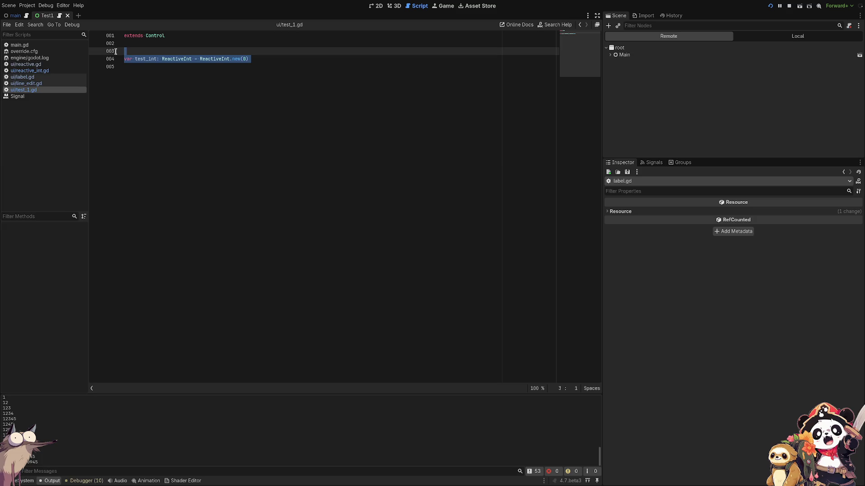
# Remove the get_signal_connection_list and get_incoming_connections prints from label.gd's _ready, then save.
pyautogui.click(26, 83)
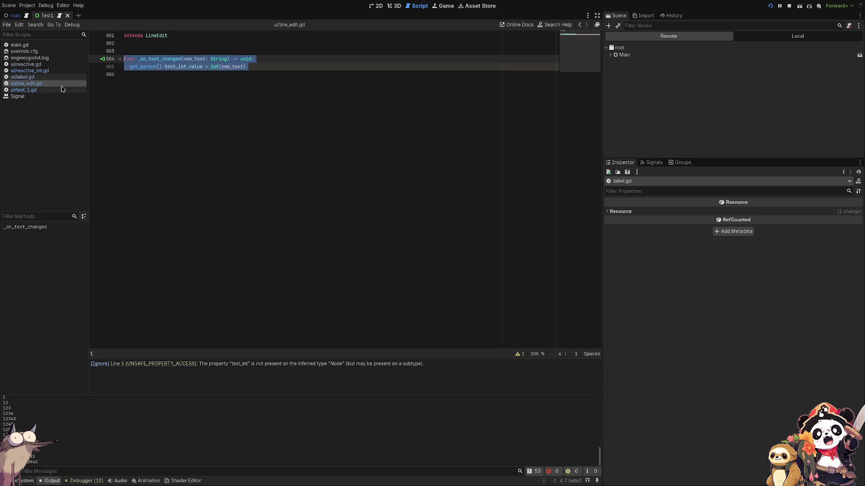
pyautogui.click(155, 74)
pyautogui.moveTo(155, 74); pyautogui.dragTo(123, 50)
pyautogui.click(22, 77)
pyautogui.moveTo(162, 100); pyautogui.dragTo(112, 51)
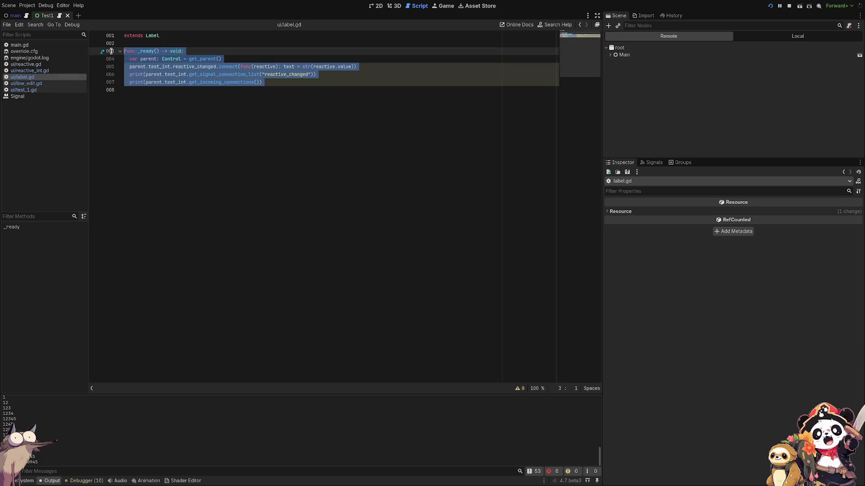
pyautogui.click(204, 52)
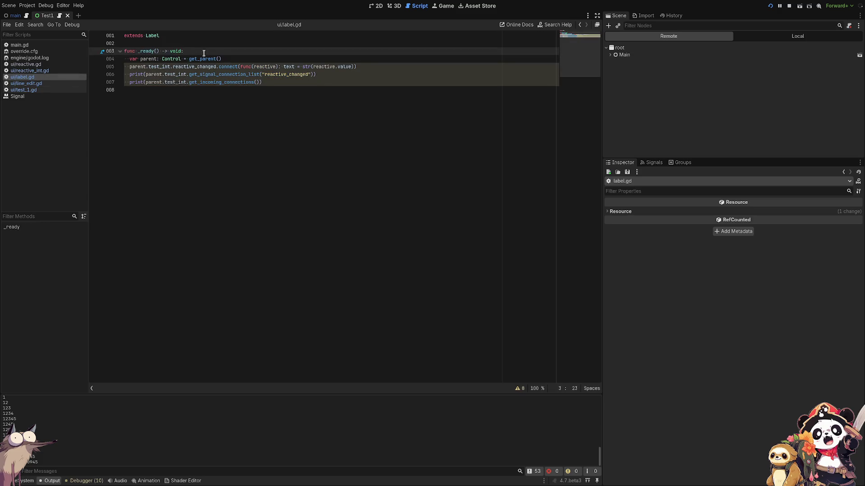
pyautogui.moveTo(262, 82)
pyautogui.mouseDown()
pyautogui.moveTo(125, 67)
pyautogui.moveTo(124, 75)
pyautogui.mouseUp()
pyautogui.press('BackSpace')
pyautogui.press('BackSpace')
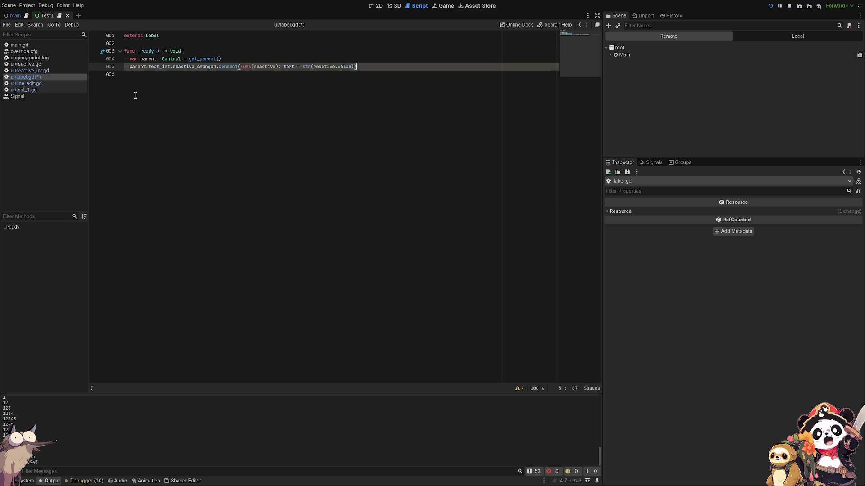
pyautogui.hotkey('ctrl', 's')
pyautogui.click(282, 84)
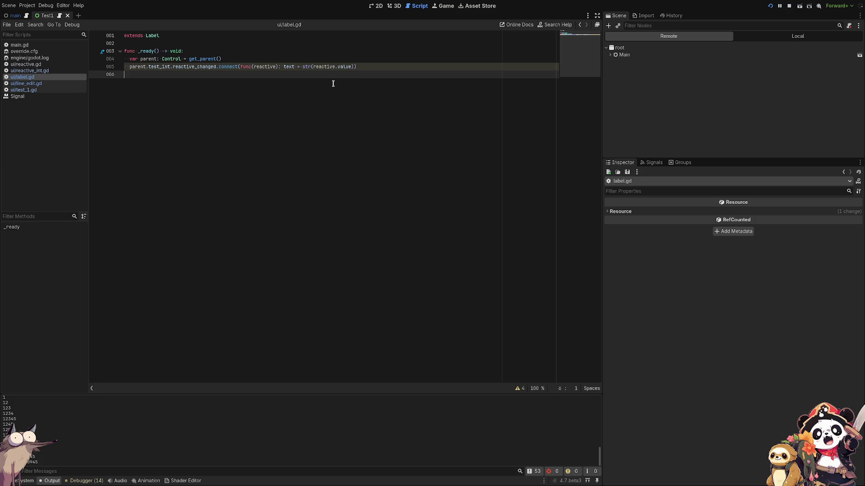
# Review label.gd's reactive_changed connection, then stop the running game.
pyautogui.doubleClick(345, 66)
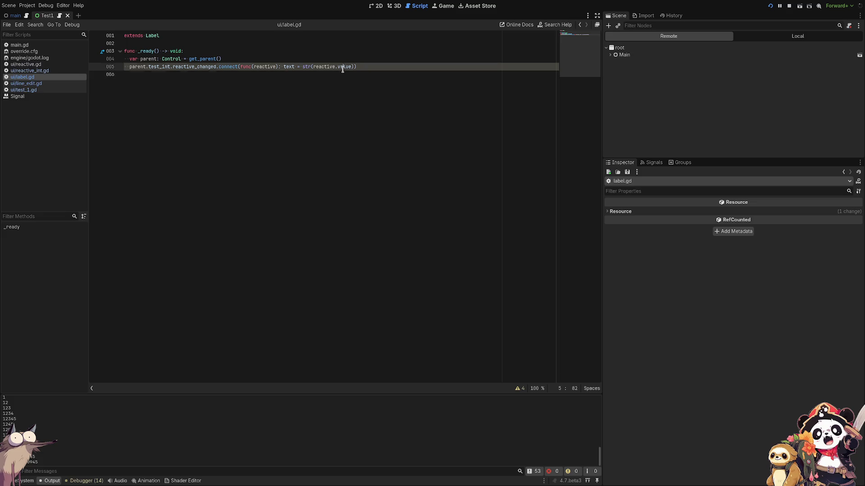
pyautogui.click(309, 86)
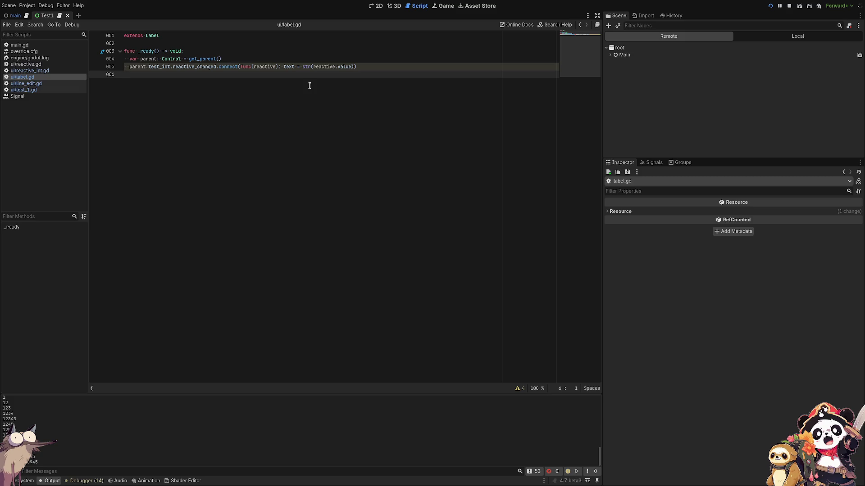
pyautogui.click(199, 52)
pyautogui.click(196, 39)
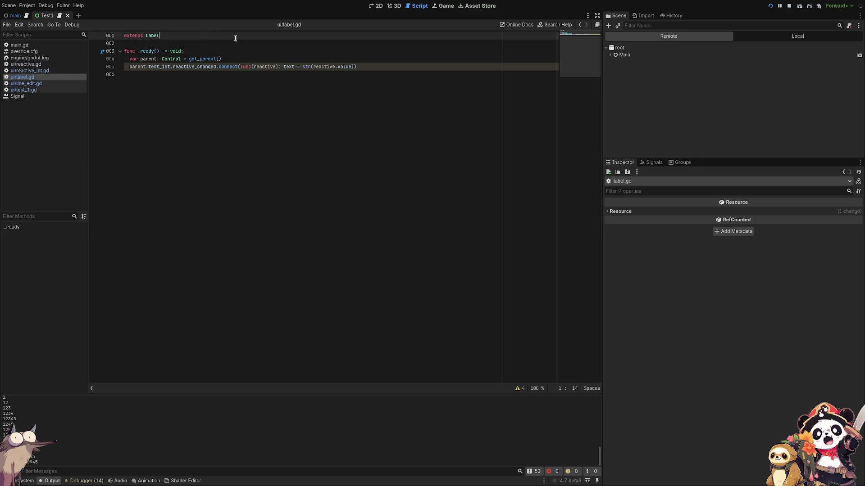
pyautogui.click(788, 7)
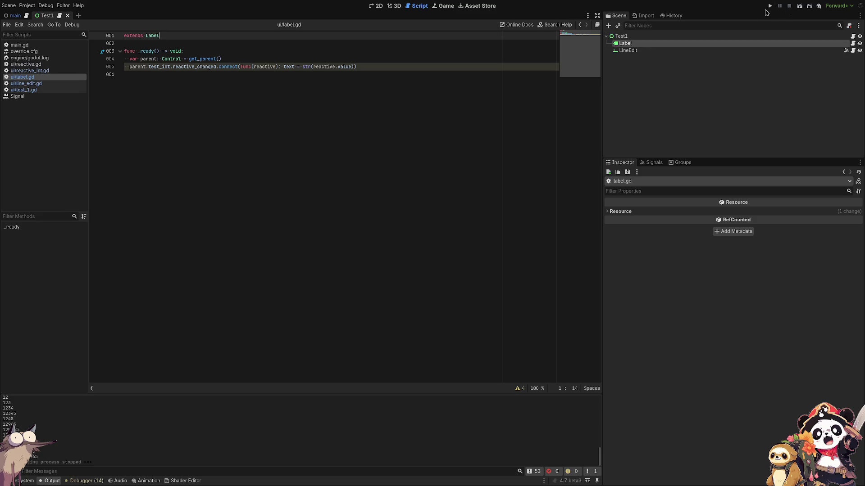
pyautogui.click(258, 82)
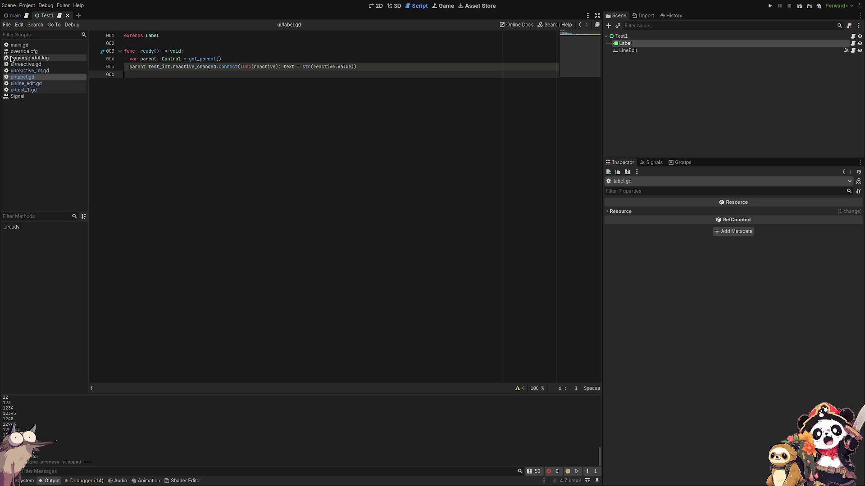
pyautogui.click(34, 85)
# Delete the print(value) line from reactive_int.gd's value setter.
pyautogui.click(35, 90)
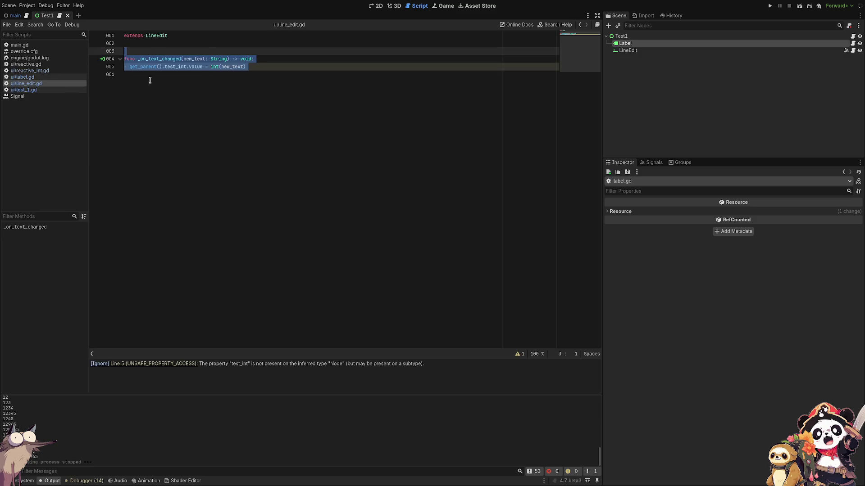
pyautogui.click(30, 71)
pyautogui.click(165, 97)
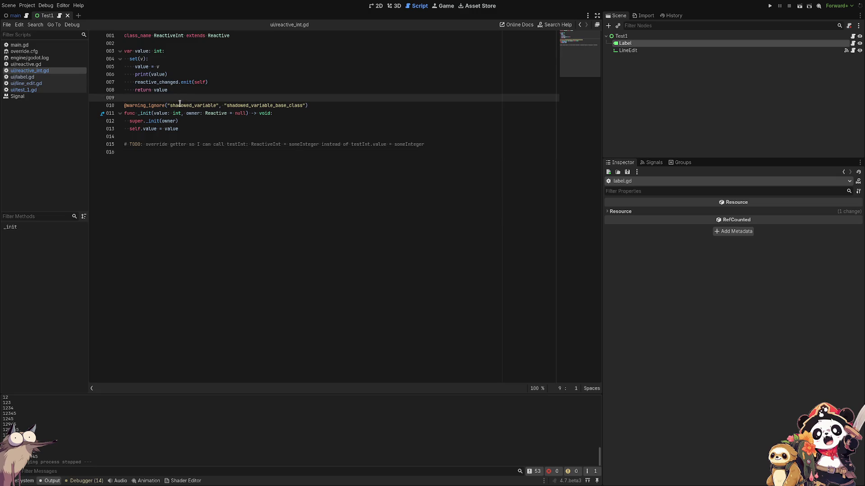
pyautogui.click(176, 75)
pyautogui.hotkey('ctrl', 'shift', 'k')
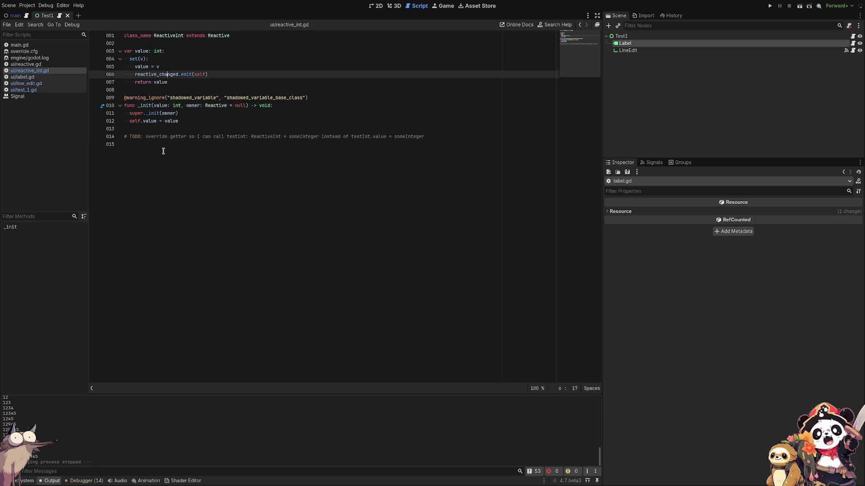
pyautogui.click(181, 90)
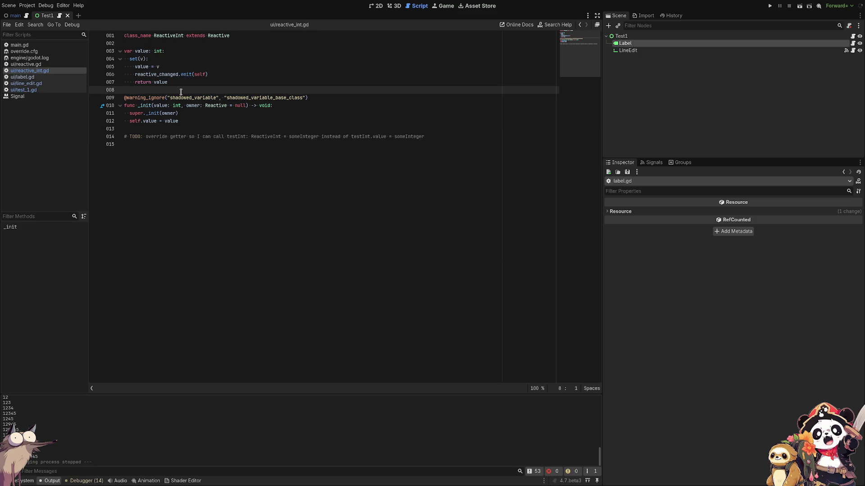
pyautogui.click(177, 145)
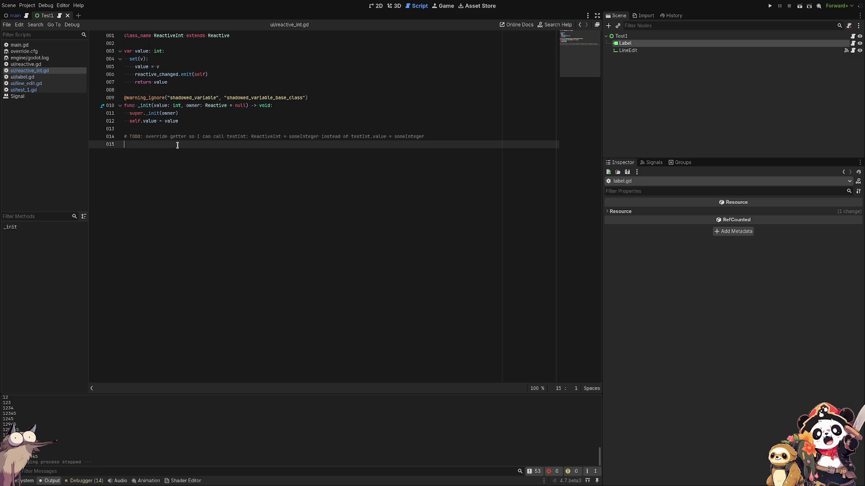
# Look over reactive.gd, reactive_int.gd, label.gd and line_edit.gd, ending on test_1.gd.
pyautogui.click(47, 66)
pyautogui.click(173, 105)
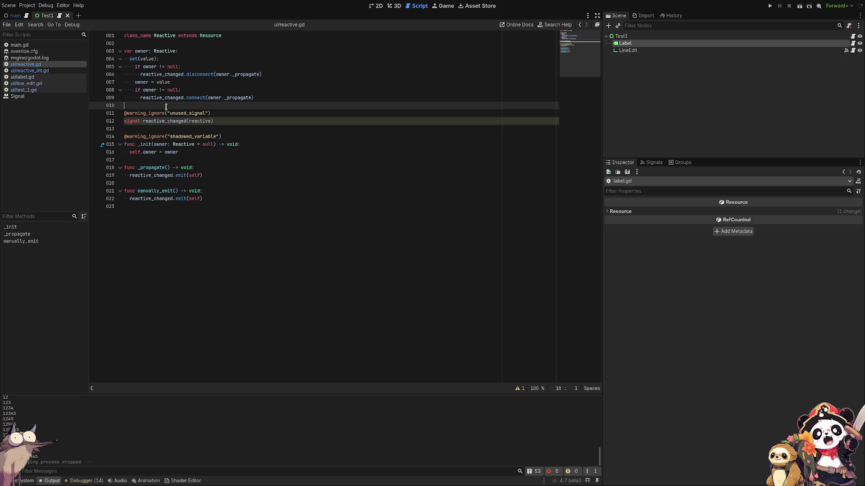
pyautogui.click(62, 71)
pyautogui.click(63, 77)
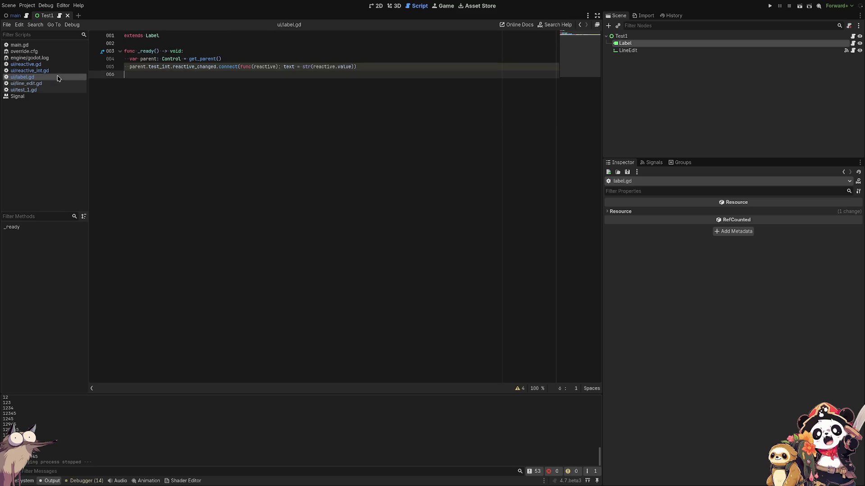
pyautogui.click(62, 83)
pyautogui.click(57, 78)
pyautogui.click(56, 83)
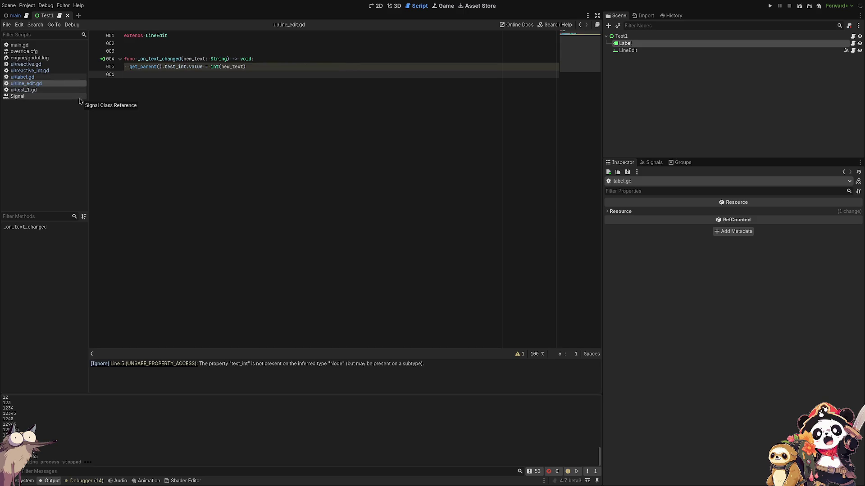
pyautogui.click(54, 90)
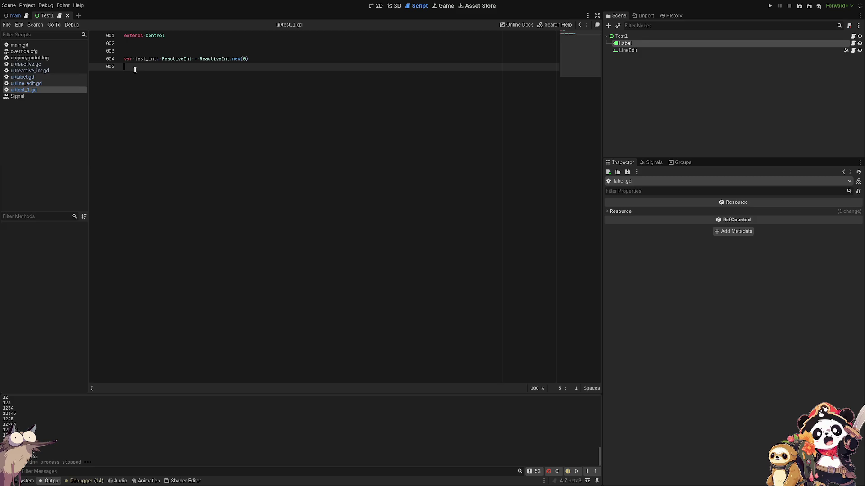
# Look through line_edit.gd and label.gd, then switch to test_1.gd.
pyautogui.click(52, 84)
pyautogui.click(53, 79)
pyautogui.click(52, 83)
pyautogui.click(55, 79)
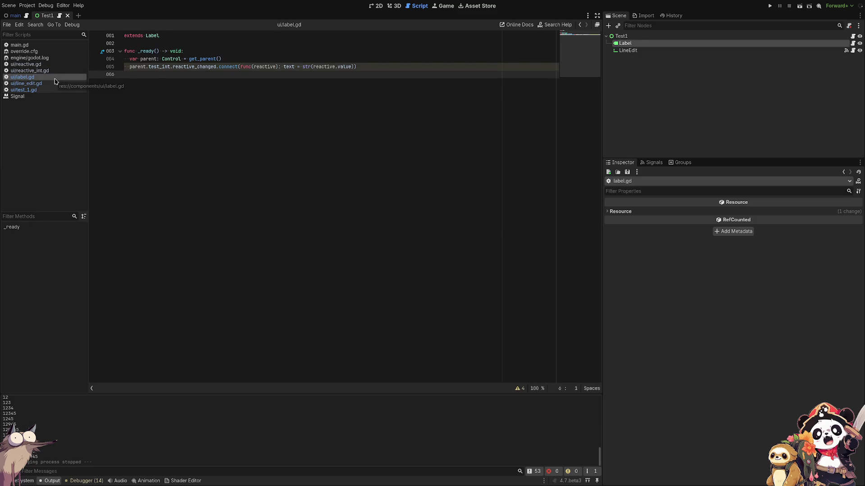
pyautogui.click(45, 90)
# Add 'class Test: React' as a new line 3 in test_1.gd and save it.
pyautogui.press('Up')
pyautogui.press('Up')
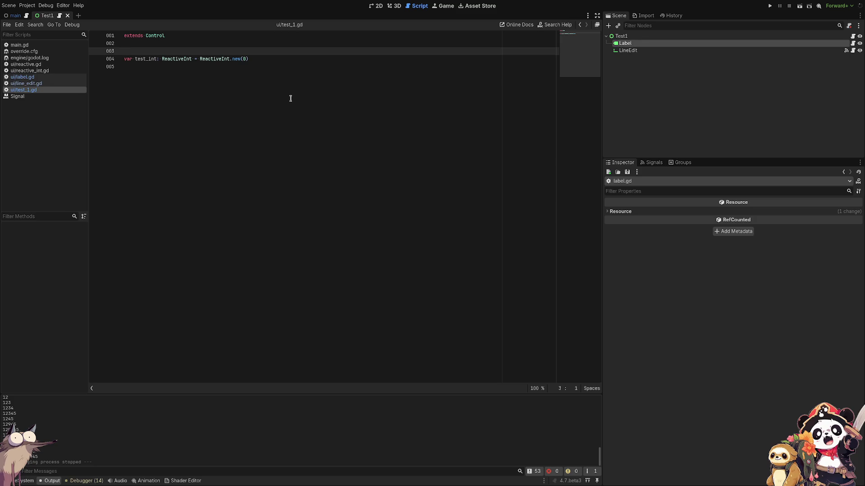
pyautogui.press('Up')
pyautogui.press('Return')
pyautogui.write('cla')
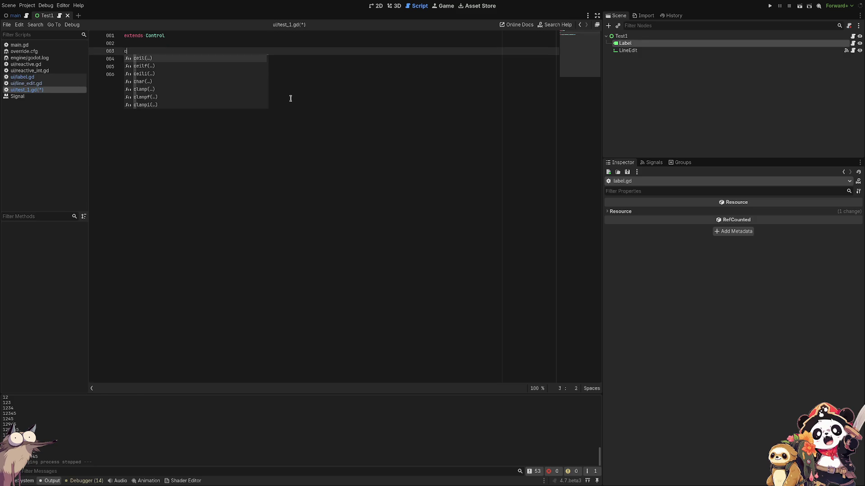
pyautogui.write('ss ')
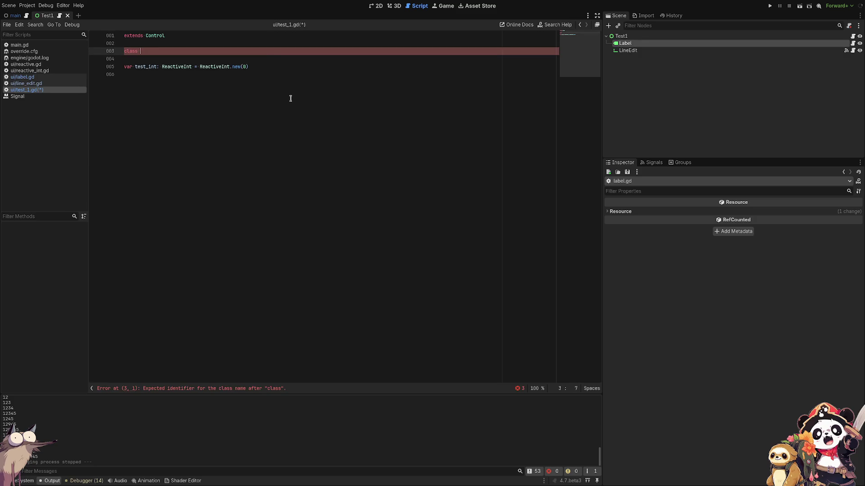
pyautogui.write('Test:')
pyautogui.write(' React')
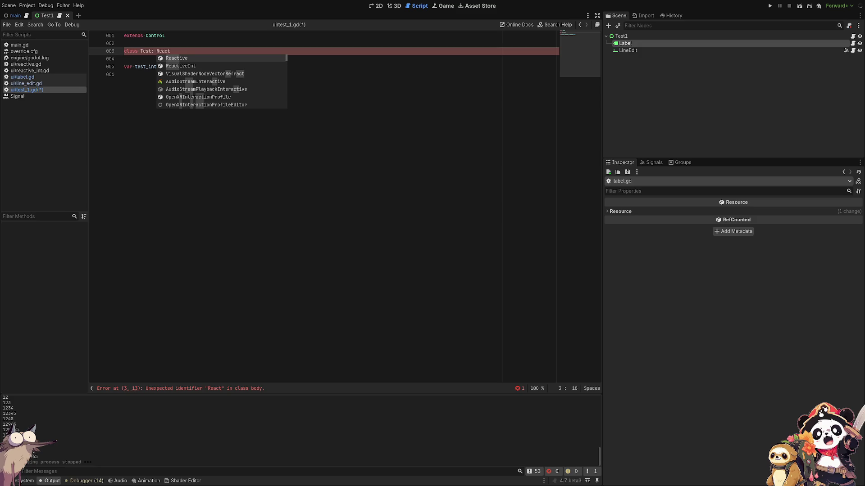
pyautogui.hotkey('ctrl', 's')
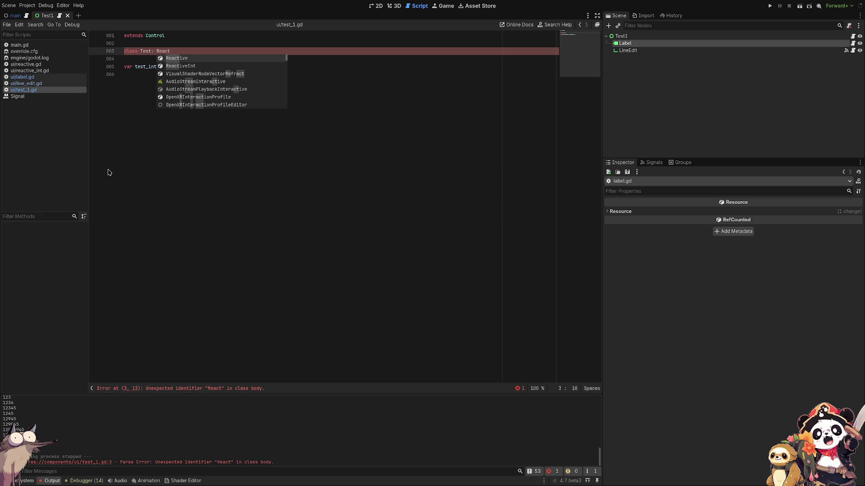
pyautogui.press('Escape')
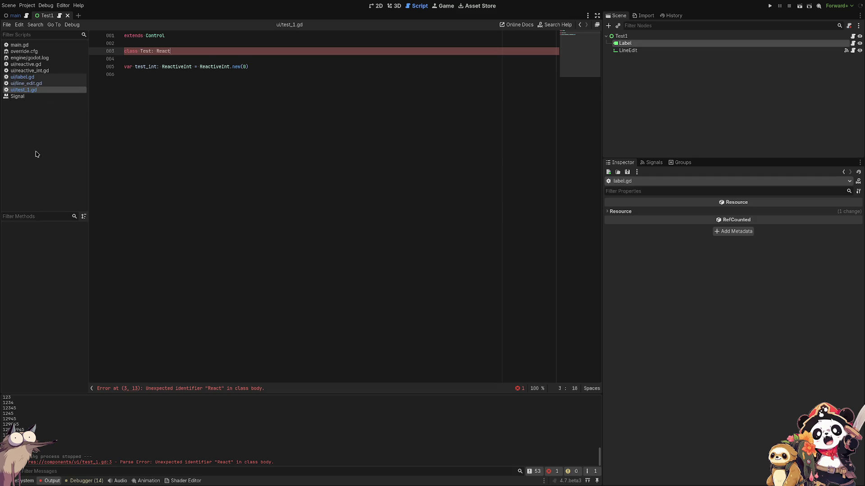
# Create reactive_object.gd in the components/ui folder from the FileSystem dock and open it.
pyautogui.click(26, 480)
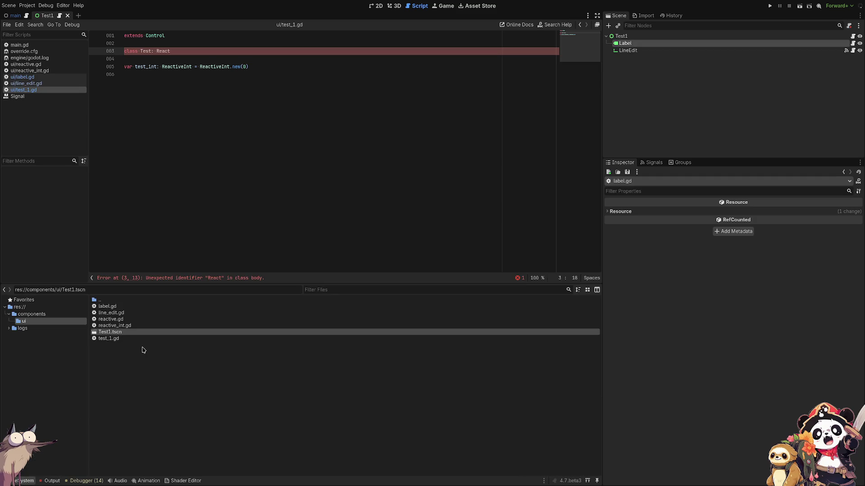
pyautogui.rightClick(139, 382)
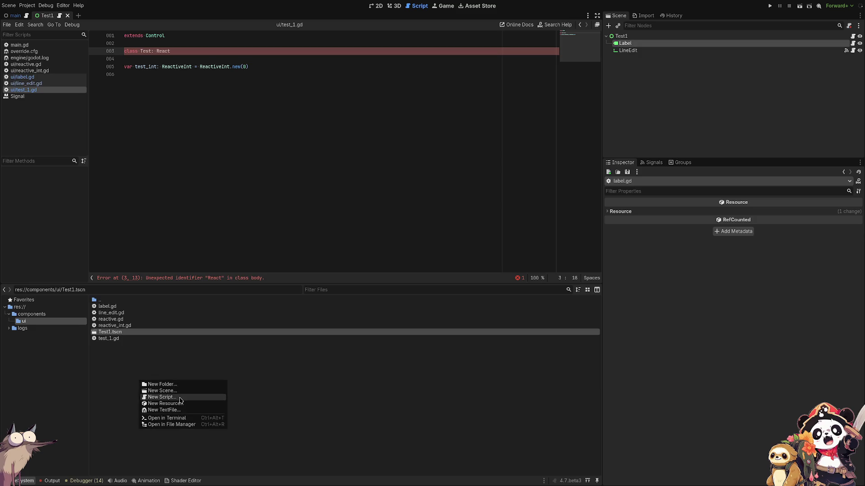
pyautogui.click(179, 398)
pyautogui.write('reacti')
pyautogui.write('ve_obje')
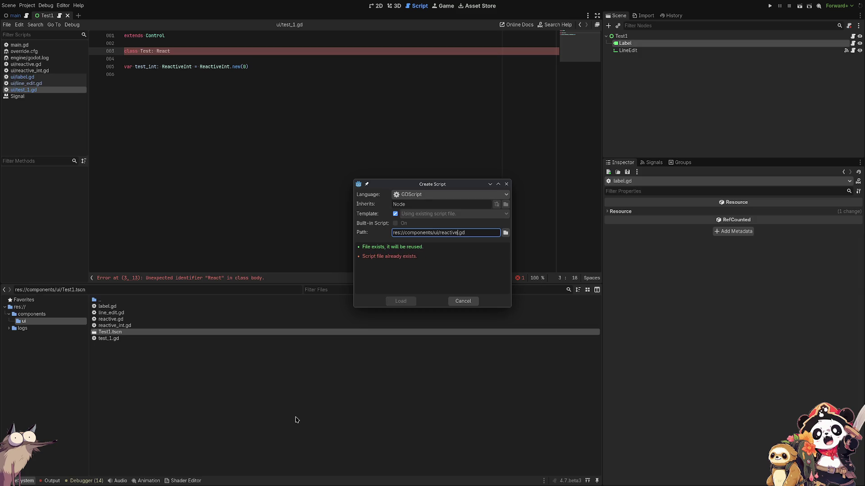
pyautogui.write('ct')
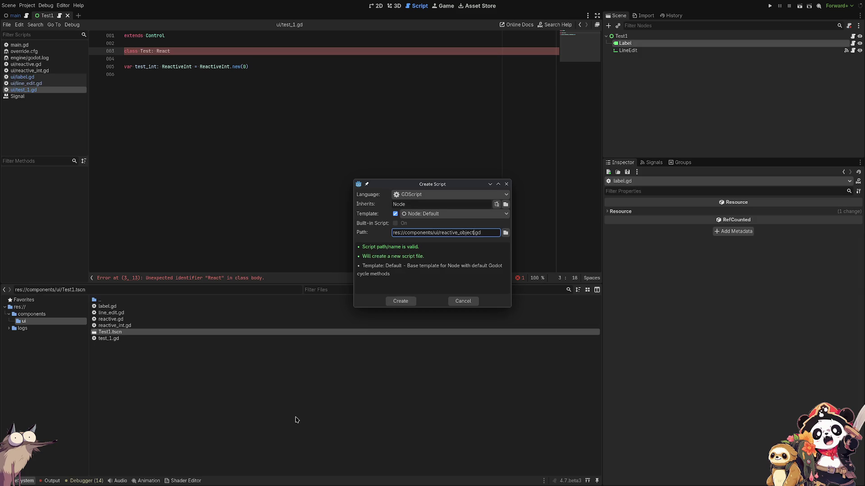
pyautogui.click(400, 302)
pyautogui.click(187, 332)
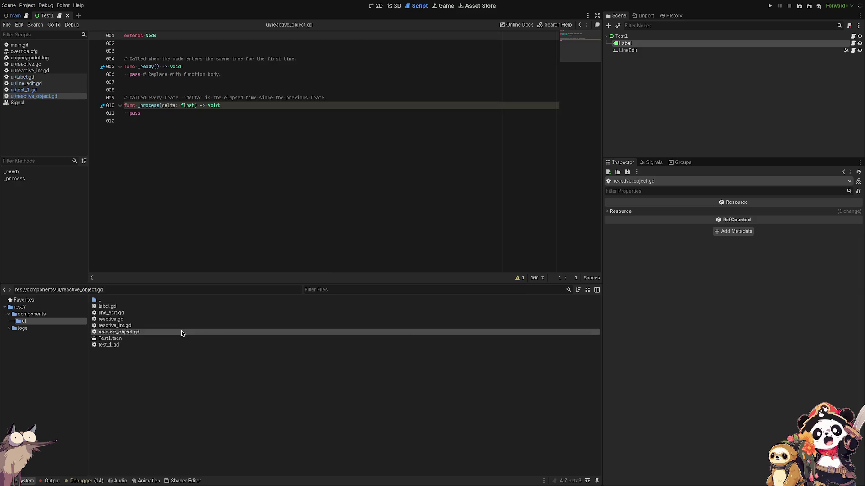
# Replace the template with 'class_name ReactiveObject' extending Reactive instead of Node.
pyautogui.moveTo(196, 128); pyautogui.dragTo(102, 51)
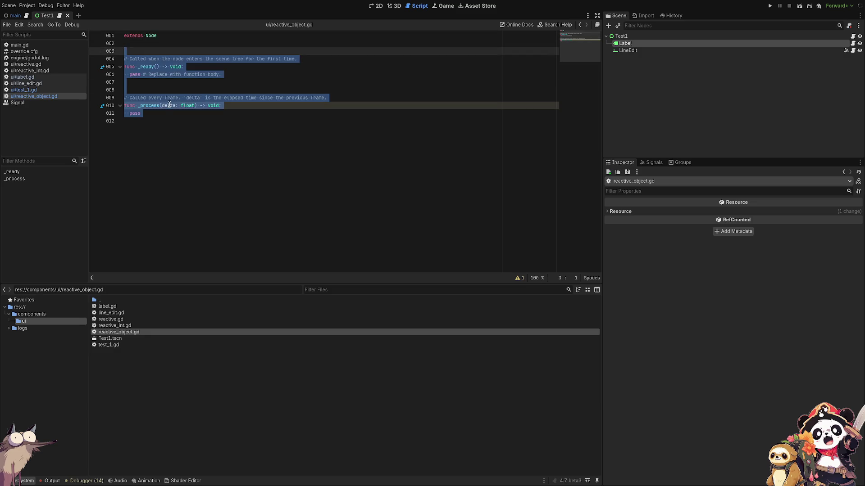
pyautogui.press('BackSpace')
pyautogui.press('Up')
pyautogui.press('Up')
pyautogui.write('class_name ')
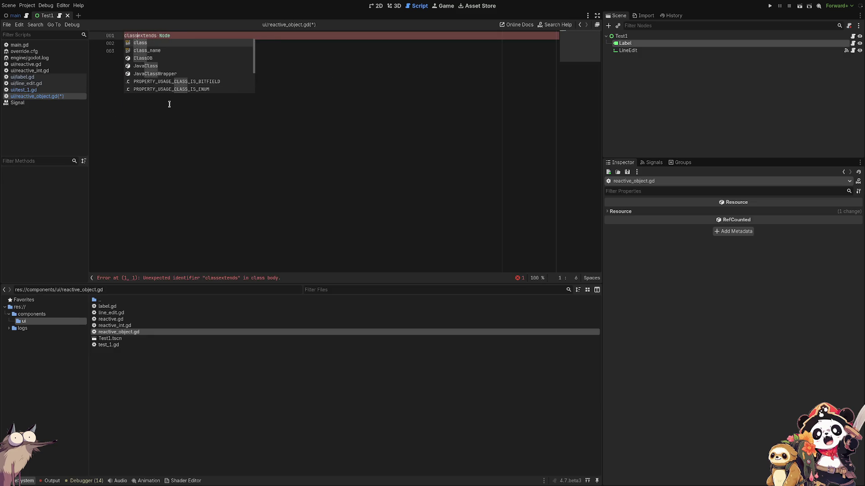
pyautogui.write('Reactive')
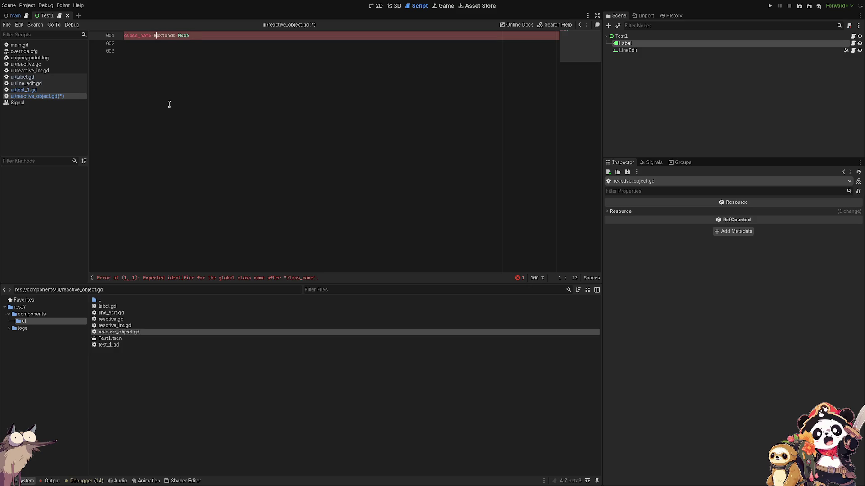
pyautogui.write('Object')
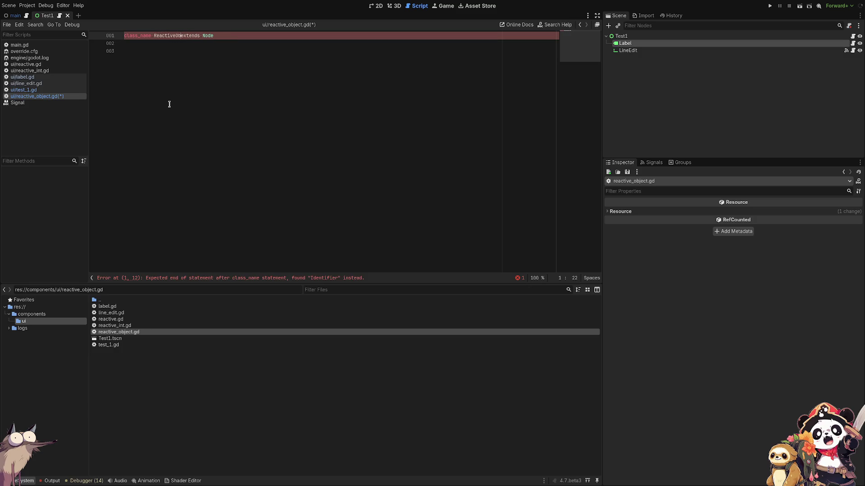
pyautogui.press('Right')
pyautogui.press('Right')
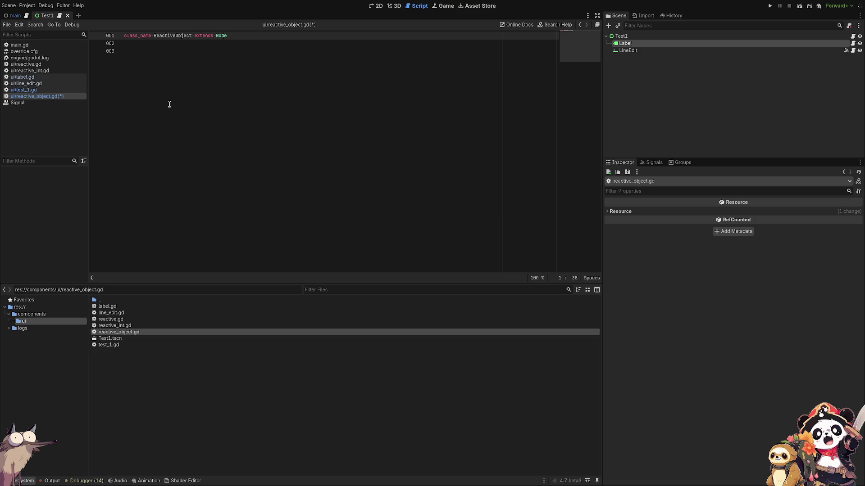
pyautogui.press('Delete')
pyautogui.press('BackSpace')
pyautogui.press('BackSpace')
pyautogui.press('BackSpace')
pyautogui.write('React')
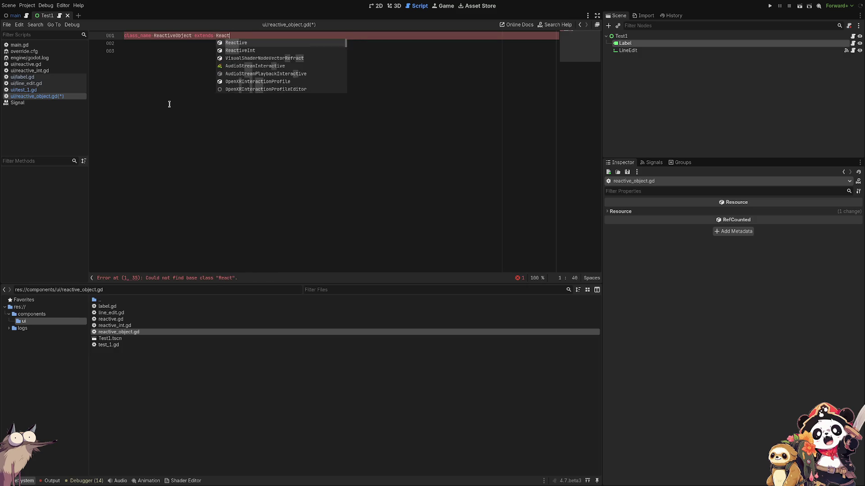
pyautogui.press('Return')
pyautogui.press('Return')
pyautogui.press('Return')
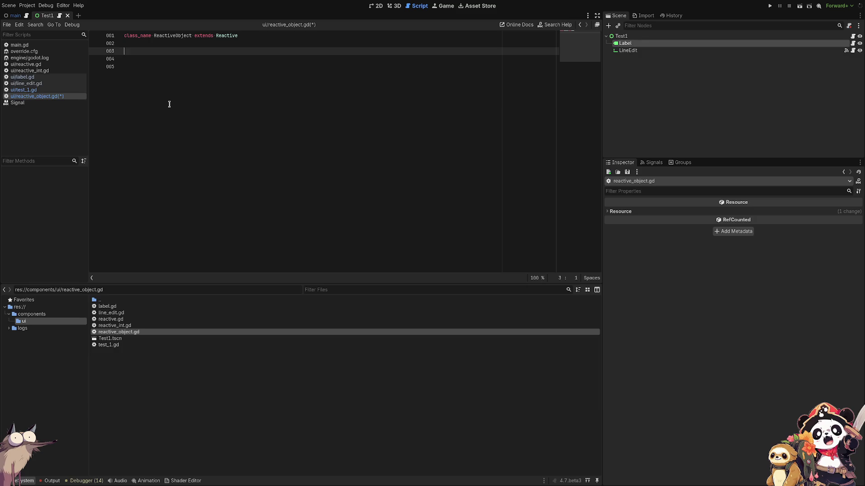
# Using reactive_int.gd as reference, add a func _init declaration below the class line.
pyautogui.click(32, 71)
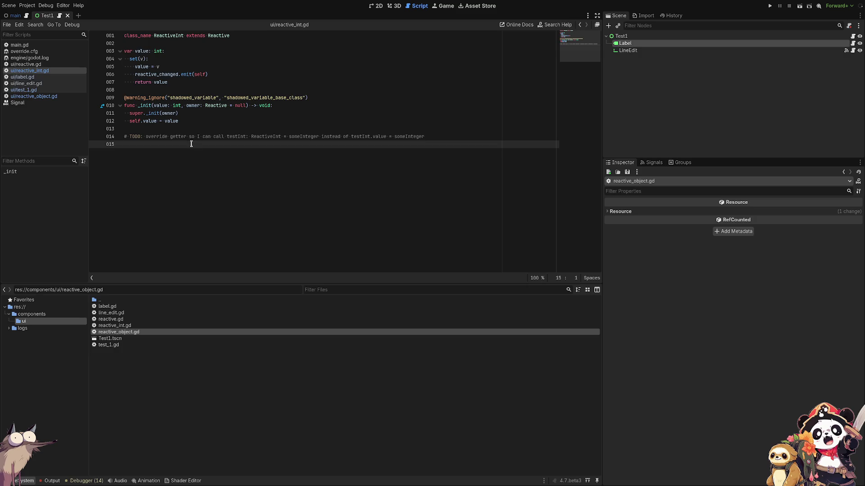
pyautogui.click(47, 97)
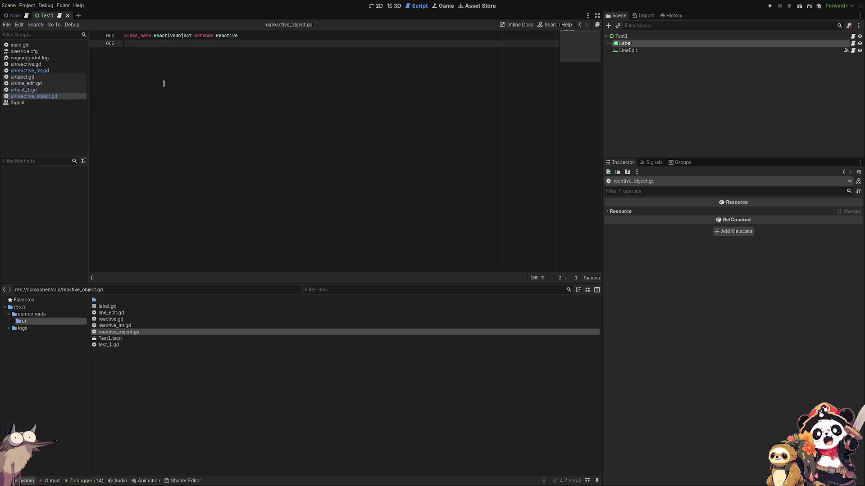
pyautogui.press('Return')
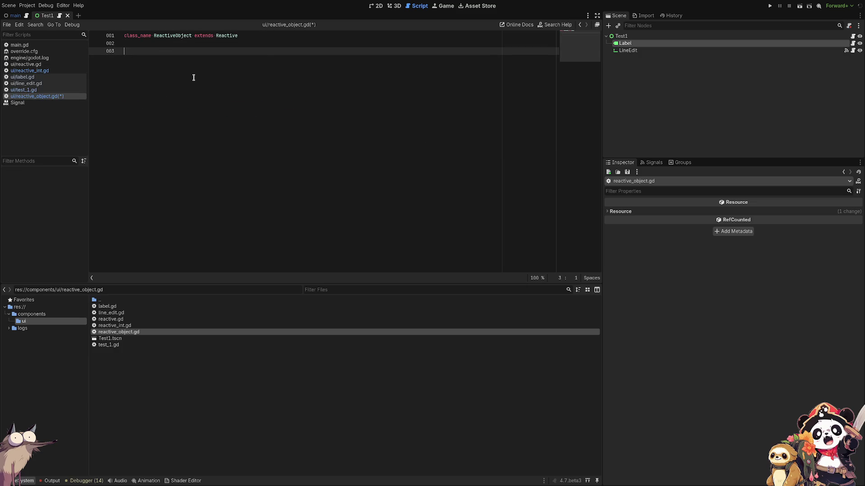
pyautogui.write('func')
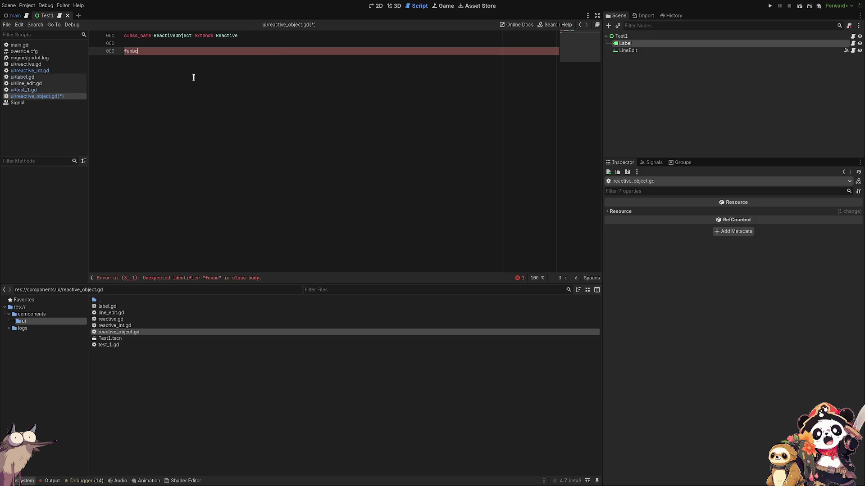
pyautogui.write(' _init')
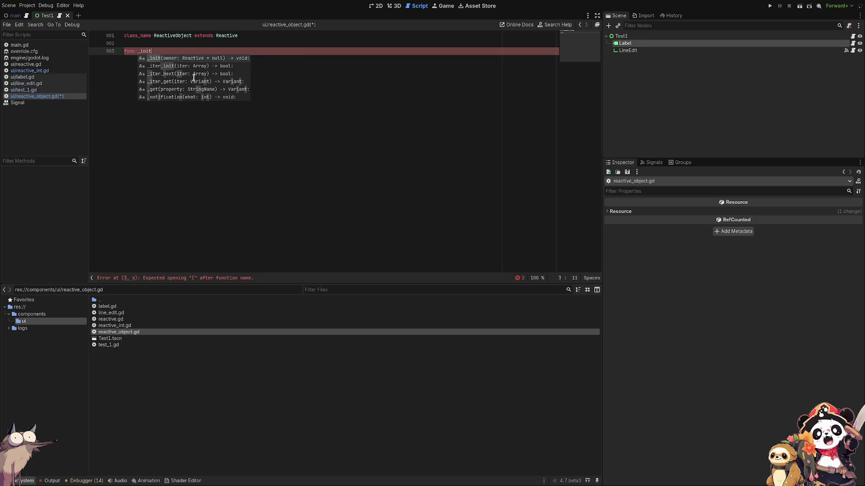
pyautogui.press('Return')
pyautogui.press('Return')
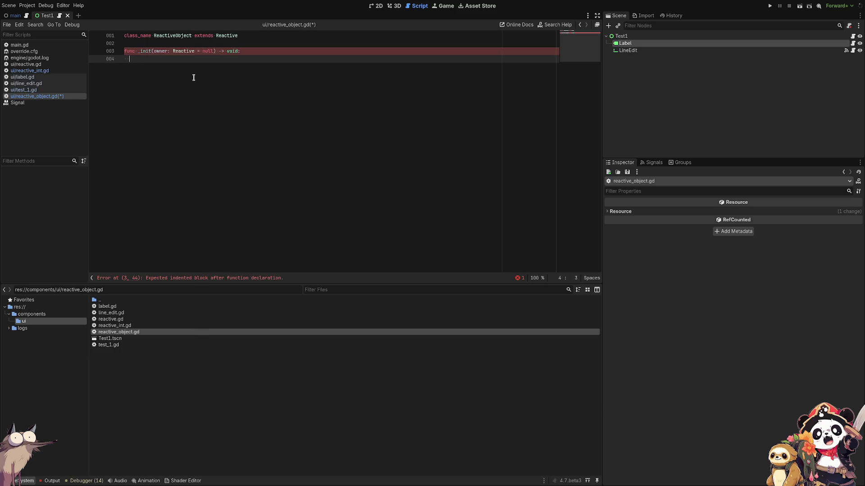
pyautogui.press('Up')
pyautogui.press('Right')
pyautogui.press('Right')
pyautogui.press('Right')
# Give _init a 'value: Object' parameter and a pass body.
pyautogui.write('valu')
pyautogui.write(':')
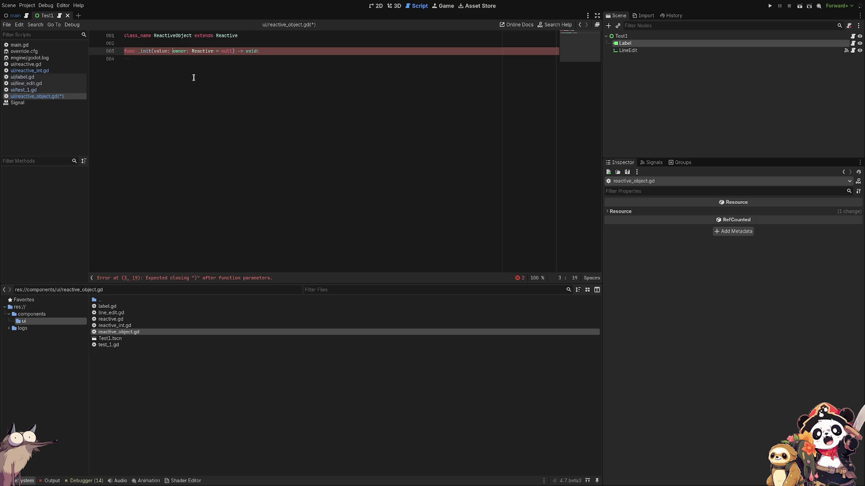
pyautogui.click(60, 71)
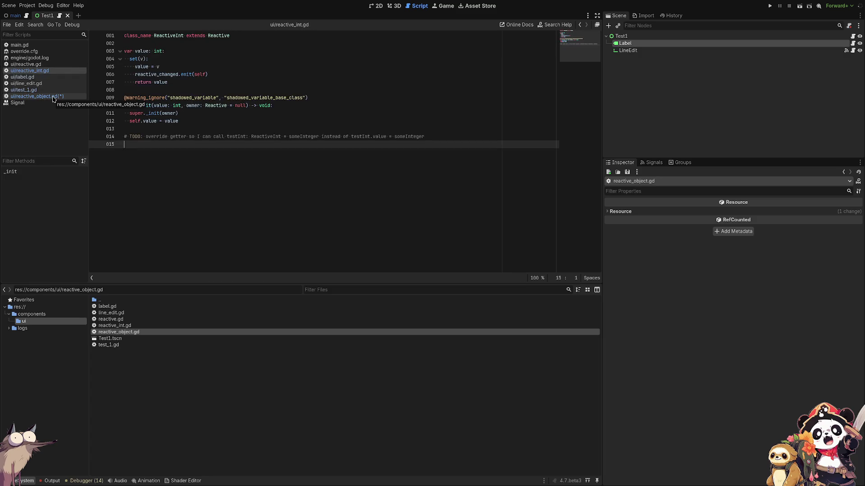
pyautogui.click(53, 97)
pyautogui.write('Object')
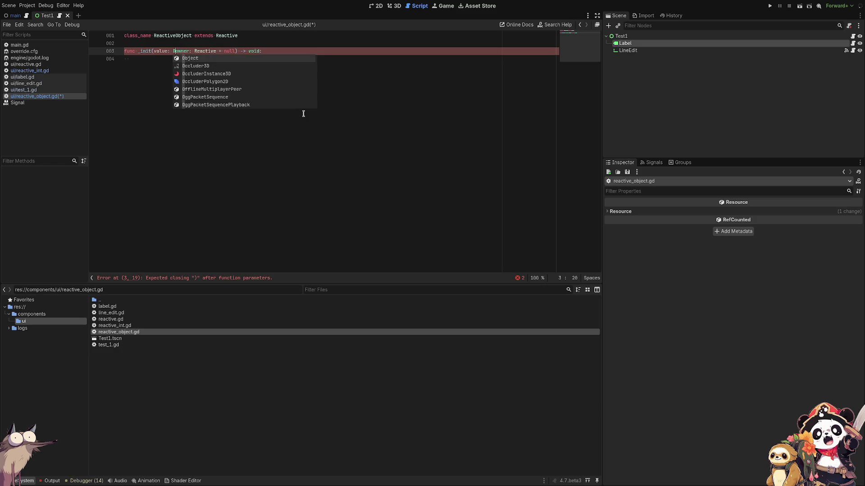
pyautogui.write(',')
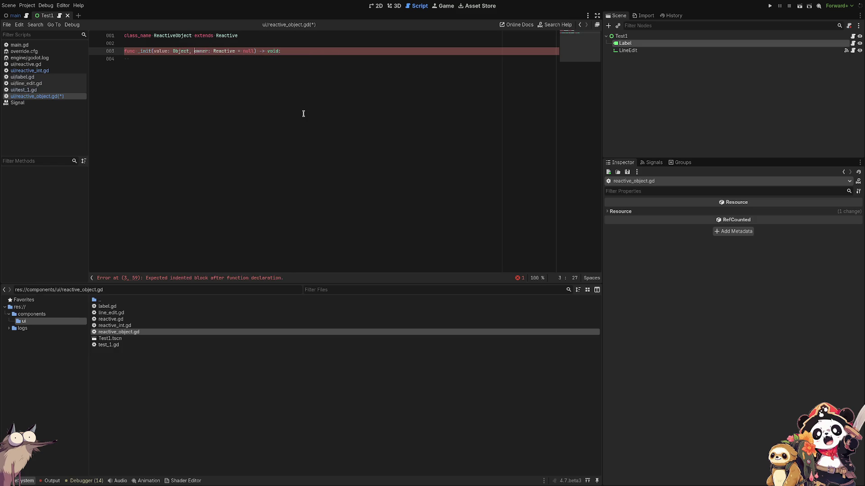
pyautogui.press('Down')
pyautogui.write('pass')
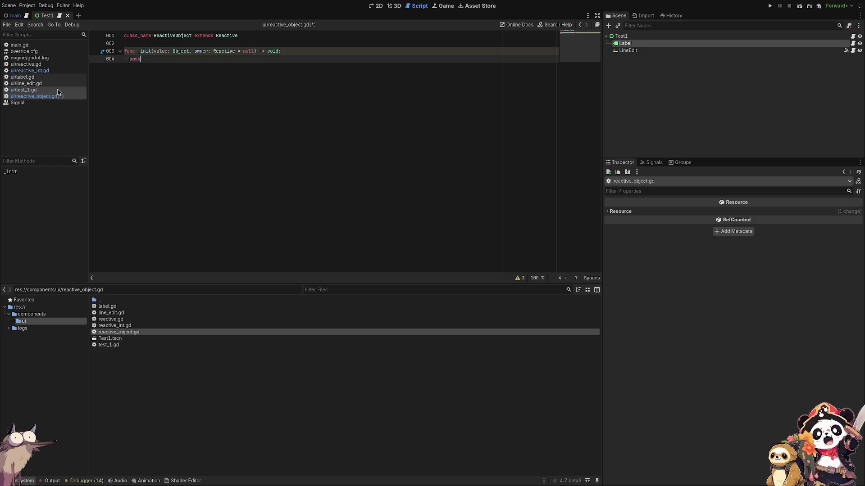
pyautogui.click(53, 71)
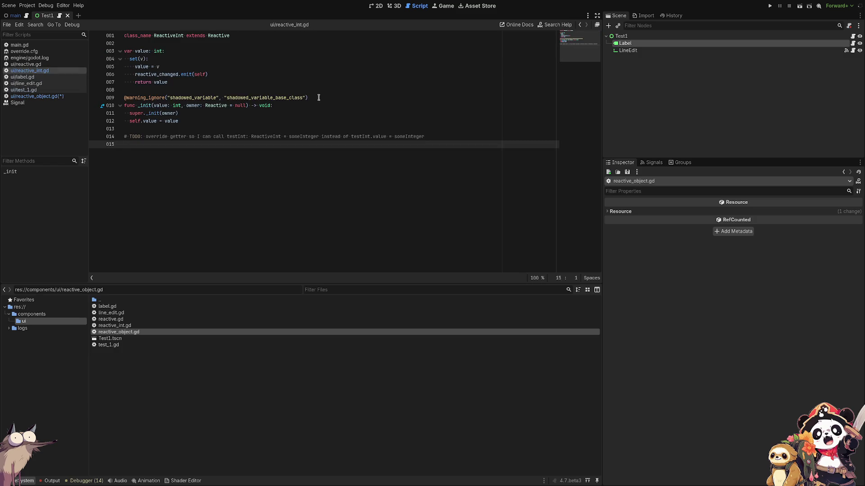
pyautogui.moveTo(318, 98); pyautogui.dragTo(139, 91)
pyautogui.hotkey('ctrl', 'c')
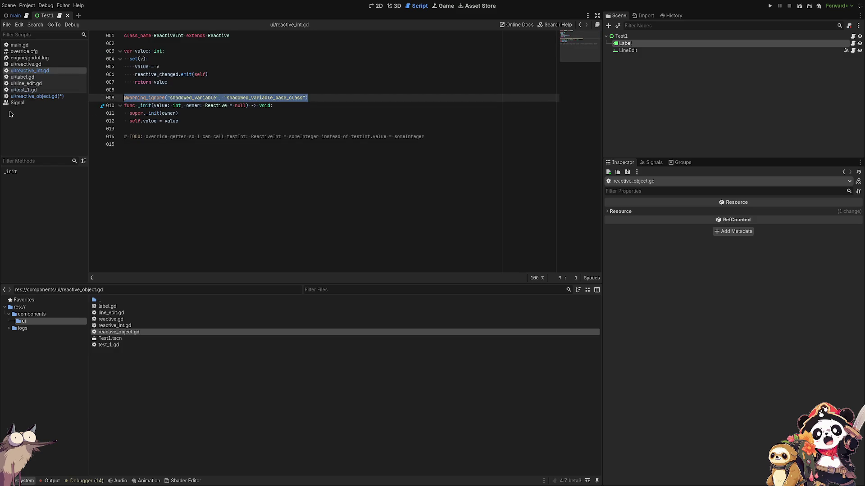
pyautogui.click(26, 97)
pyautogui.click(147, 44)
pyautogui.hotkey('ctrl', 'v')
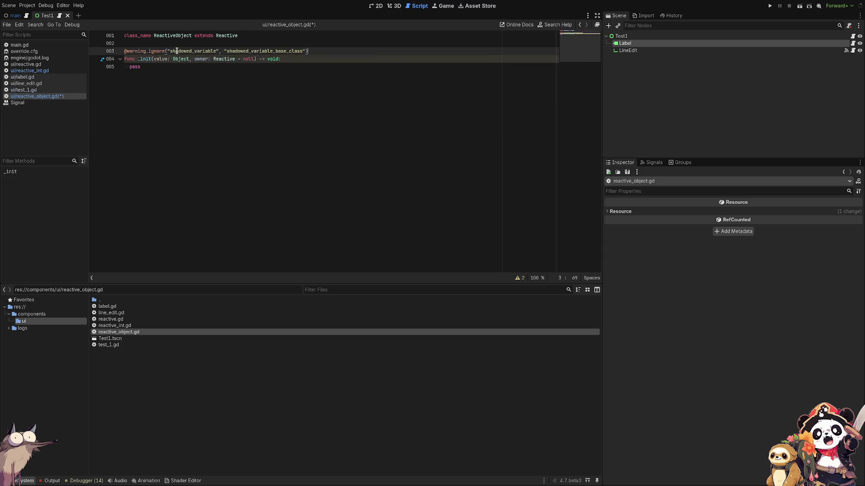
pyautogui.hotkey('ctrl', 's')
# Declare 'var value: Object' below the class declaration.
pyautogui.click(174, 83)
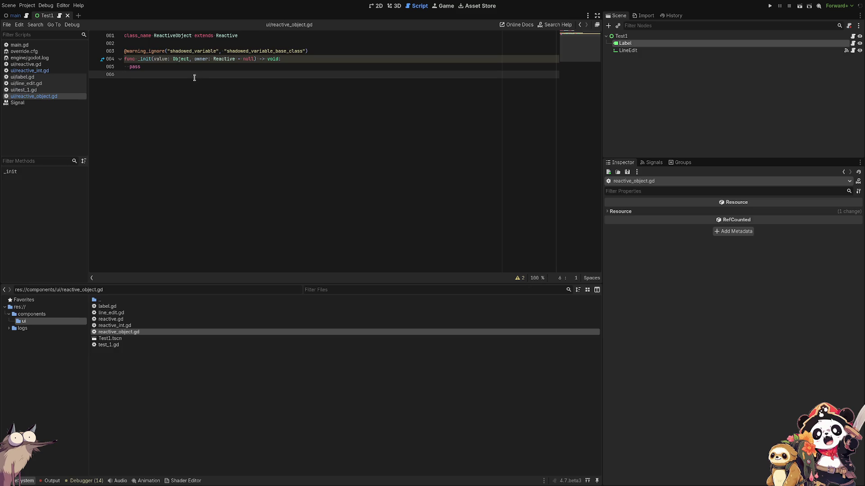
pyautogui.click(243, 35)
pyautogui.press('Return')
pyautogui.press('Return')
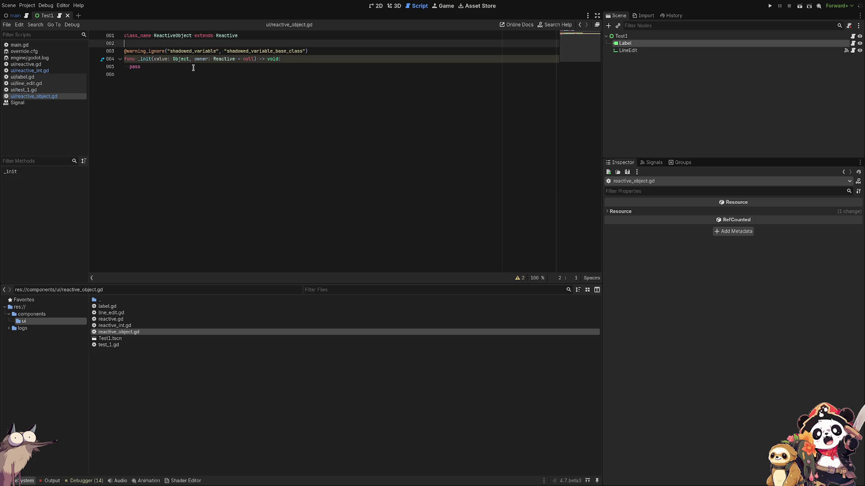
pyautogui.write('var value')
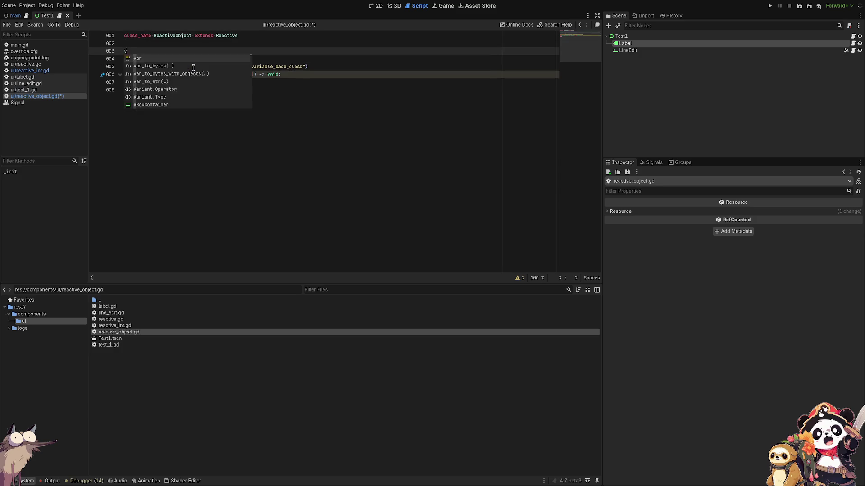
pyautogui.write(': Object')
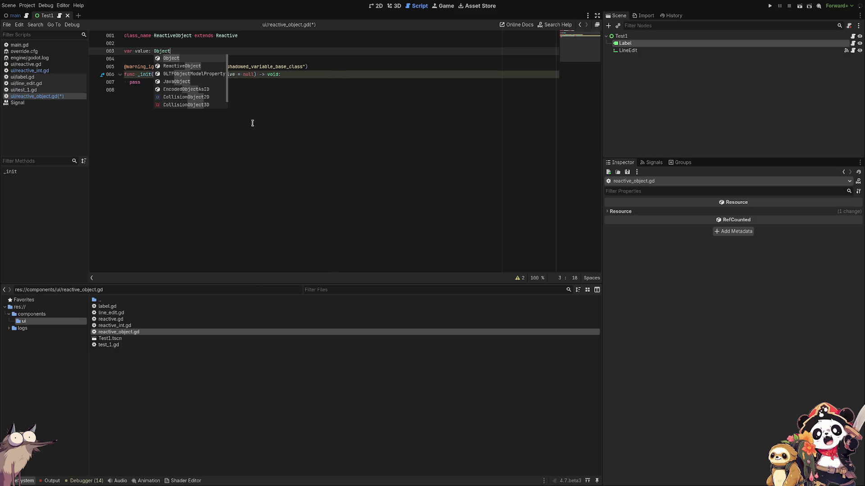
pyautogui.click(244, 84)
pyautogui.press('BackSpace')
pyautogui.press('BackSpace')
pyautogui.press('BackSpace')
pyautogui.press('BackSpace')
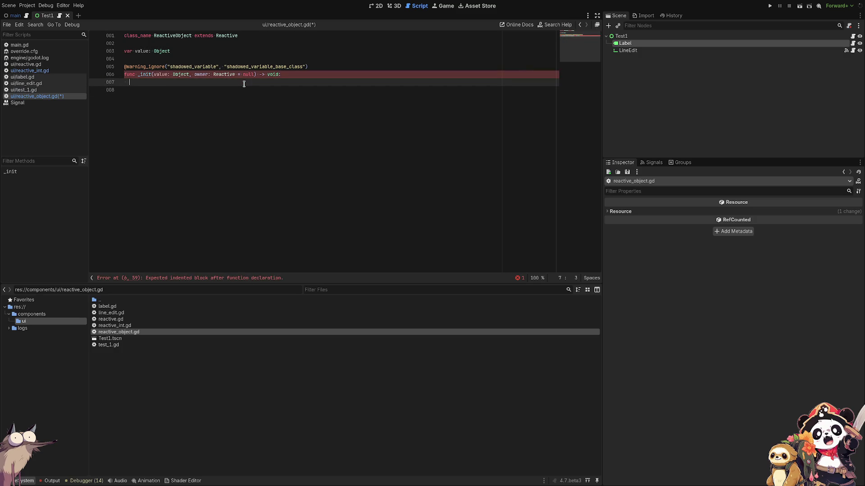
# Make the constructor call super._init(owner) and save the script.
pyautogui.write('super')
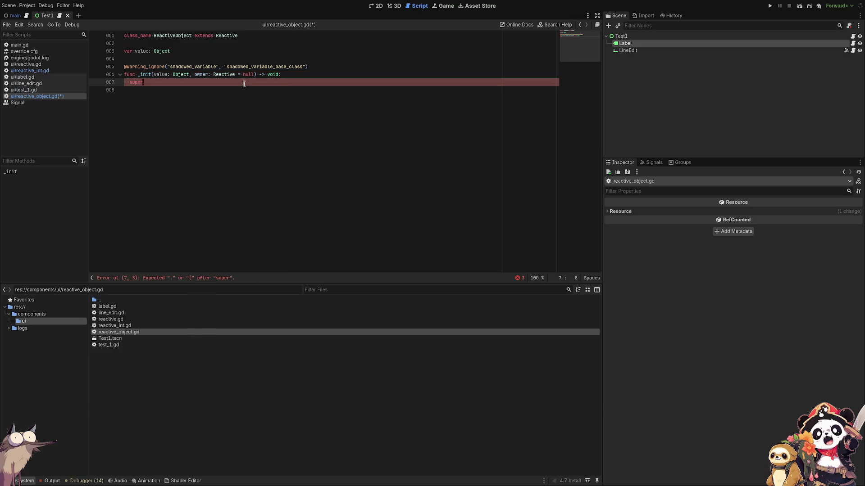
pyautogui.write('(')
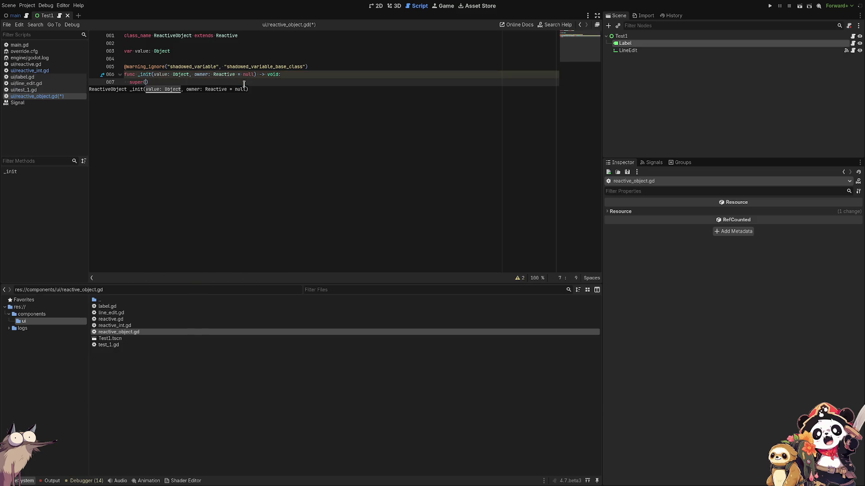
pyautogui.write('owner')
pyautogui.press('Escape')
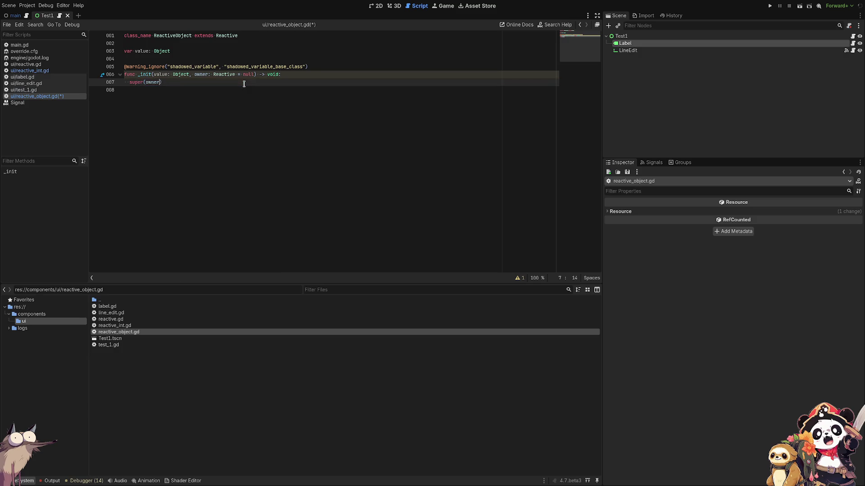
pyautogui.click(25, 72)
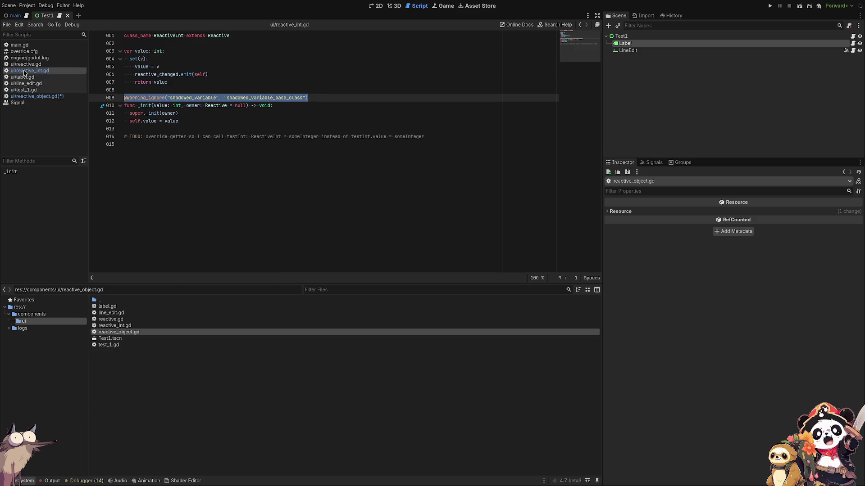
pyautogui.click(42, 97)
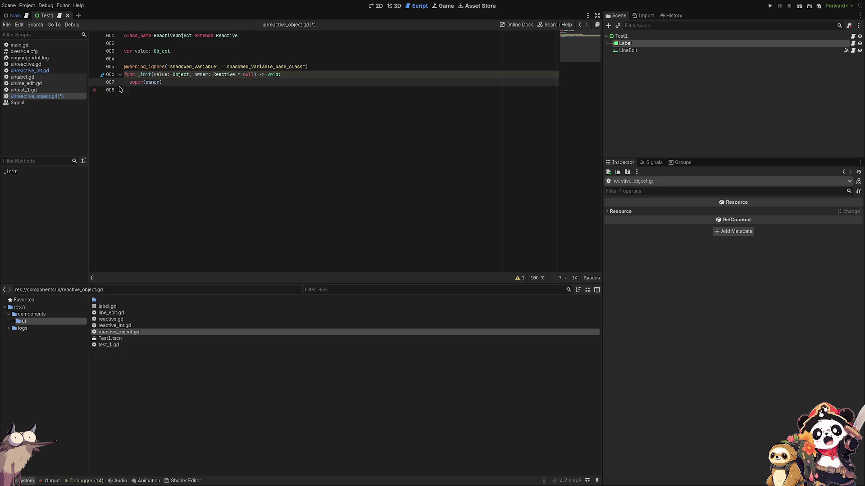
pyautogui.click(144, 87)
pyautogui.click(145, 83)
pyautogui.hotkey('ctrl', 'shift', 'Left')
pyautogui.write('._')
pyautogui.hotkey('ctrl', 'z')
pyautogui.write('.')
pyautogui.press('Escape')
pyautogui.write('_init')
pyautogui.hotkey('ctrl', 's')
# Add the indented line 'self.value = value' to _init and save.
pyautogui.click(194, 131)
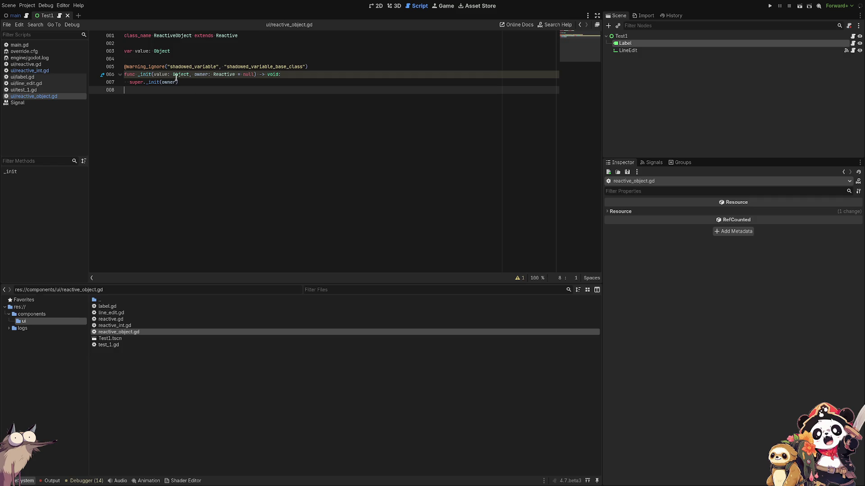
pyautogui.press('Tab')
pyautogui.write('self')
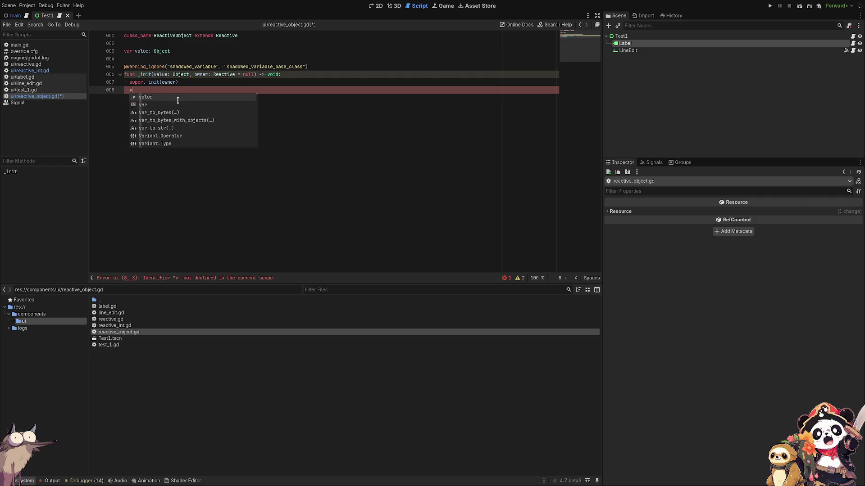
pyautogui.write('.value')
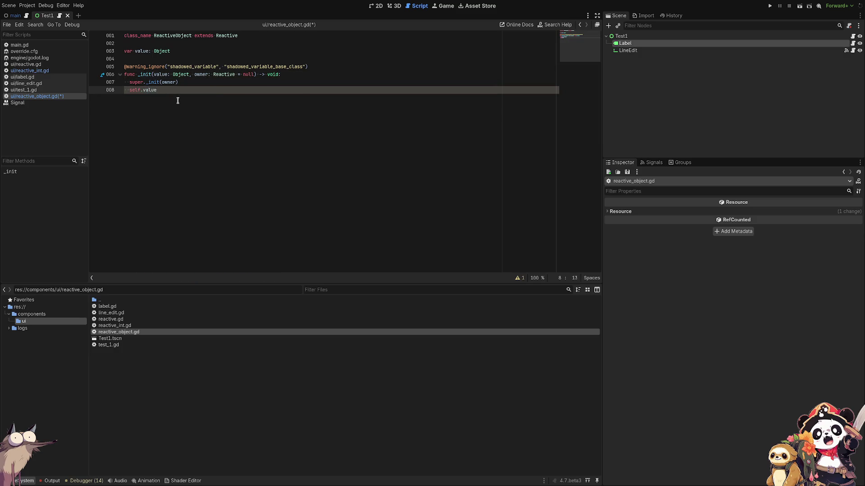
pyautogui.write(' = value')
pyautogui.hotkey('ctrl', 's')
pyautogui.click(134, 109)
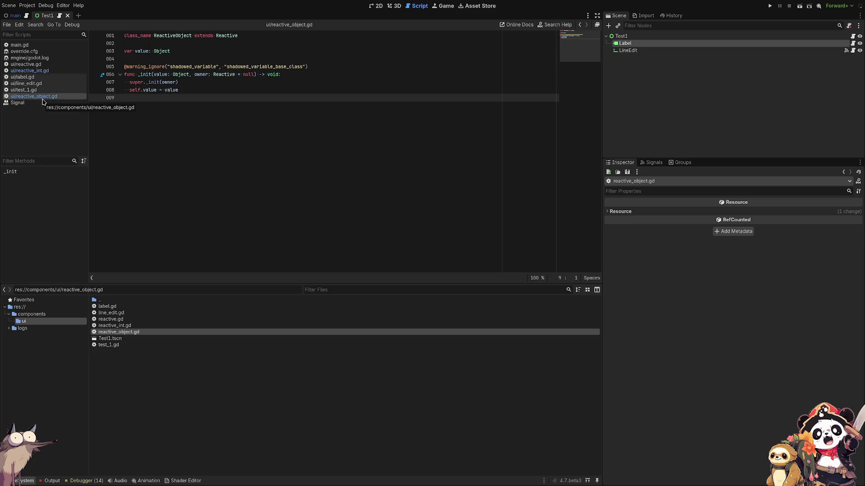
pyautogui.click(30, 71)
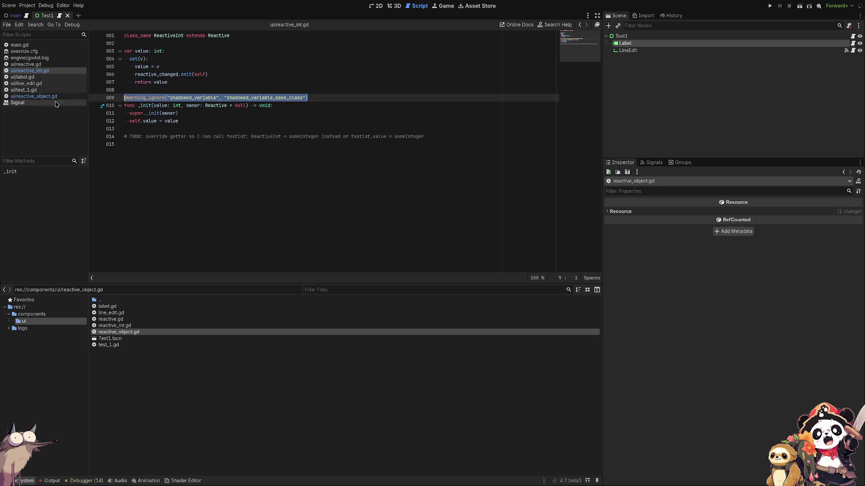
# Review reactive_int.gd's annotated _init block and its value property setter.
pyautogui.click(156, 128)
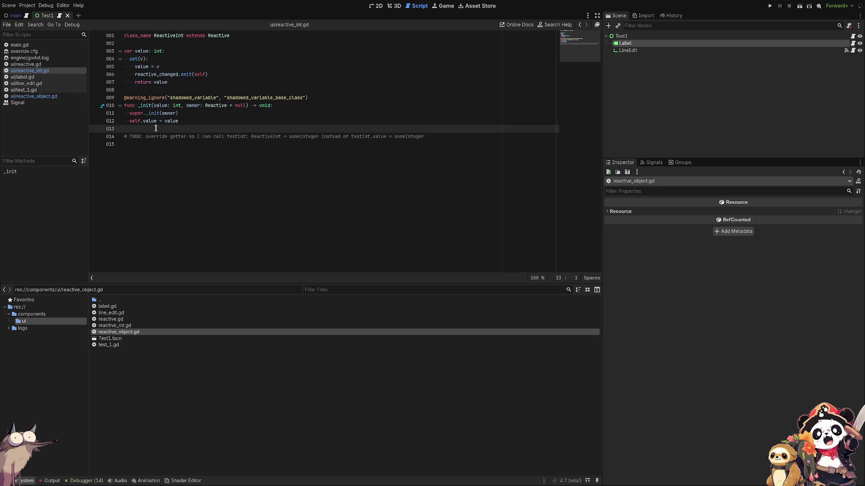
pyautogui.moveTo(180, 122); pyautogui.dragTo(86, 97)
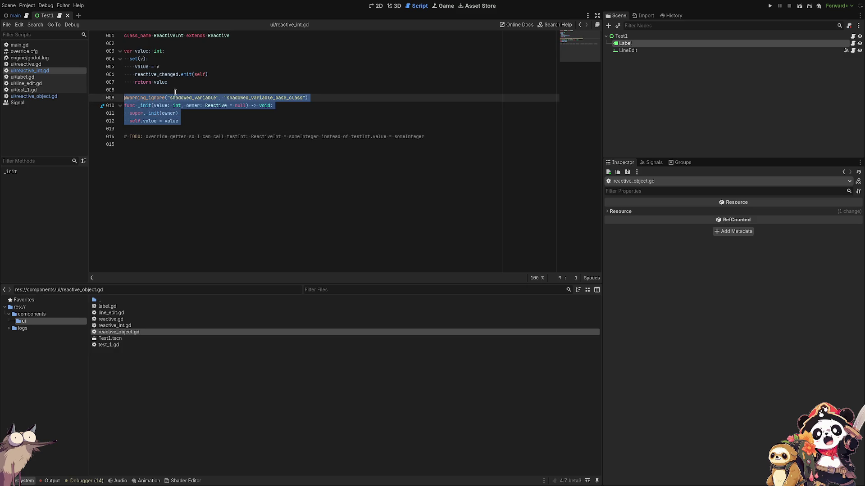
pyautogui.moveTo(174, 84); pyautogui.dragTo(94, 54)
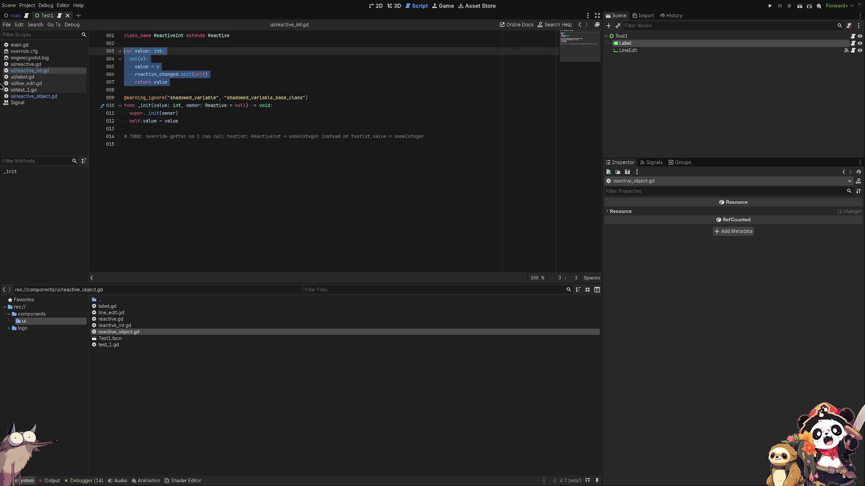
pyautogui.click(40, 97)
# Add ':' after 'var value: Object' and start a 'set(v):' setter beneath it.
pyautogui.click(183, 51)
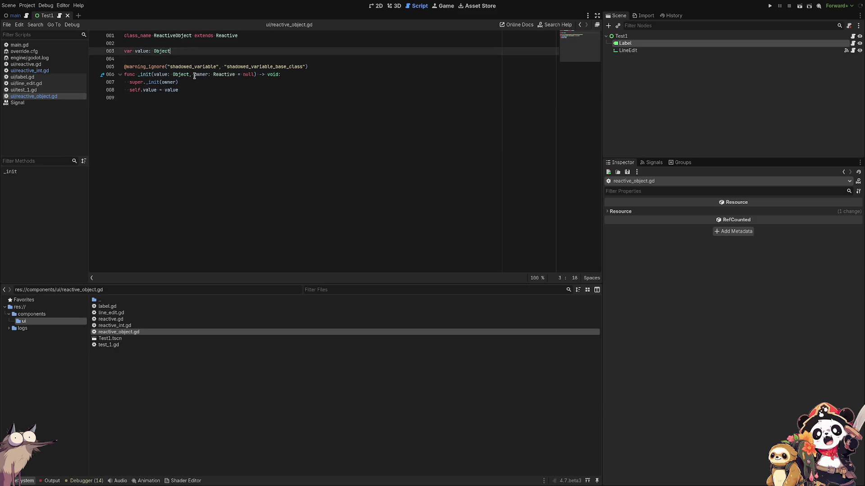
pyautogui.write(':')
pyautogui.press('Return')
pyautogui.write('set(v')
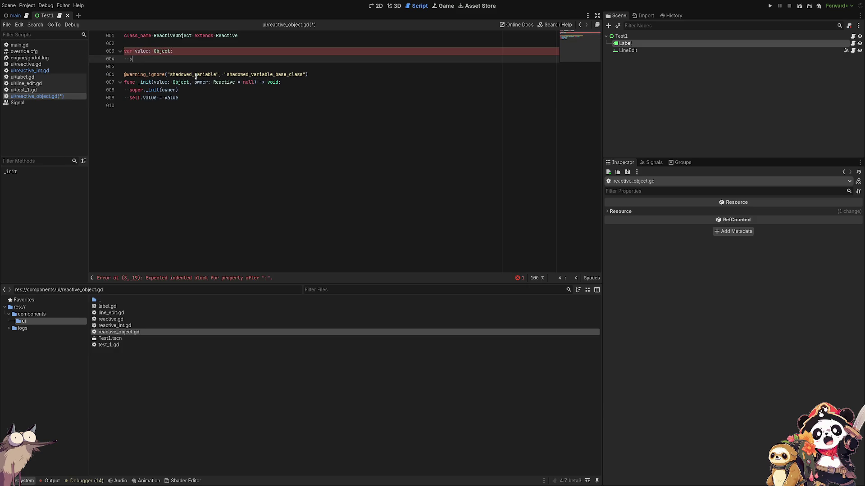
pyautogui.write(')')
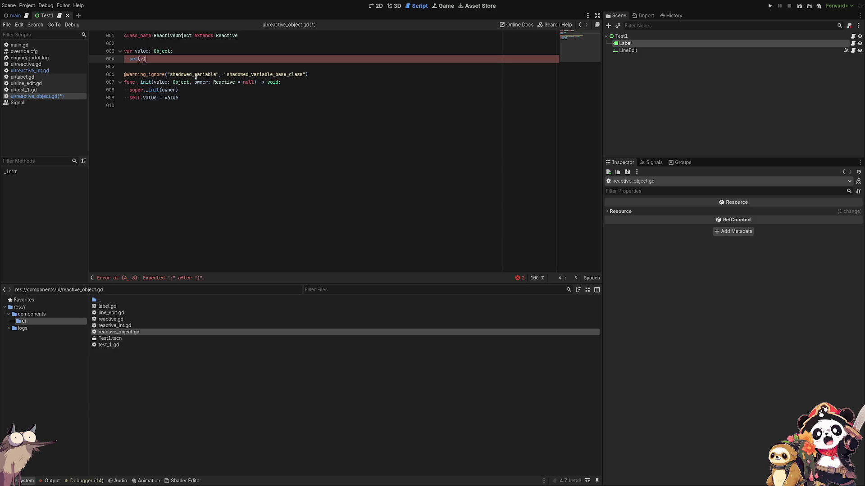
pyautogui.press('Return')
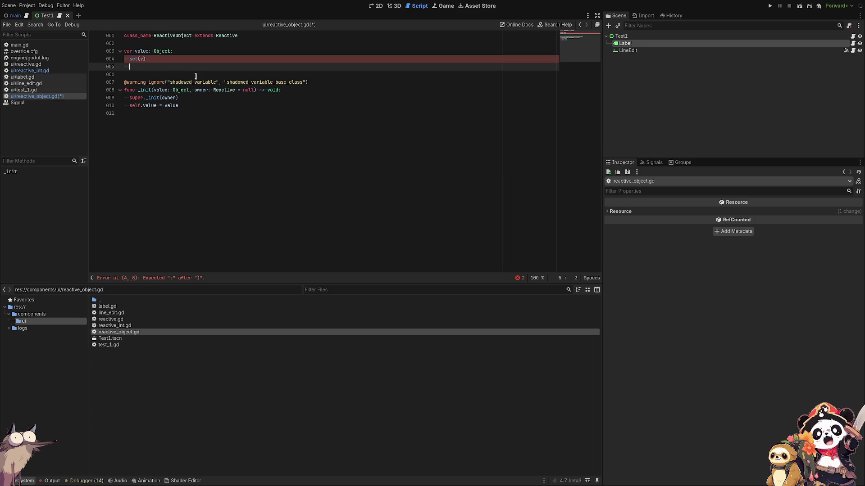
pyautogui.press('Up')
pyautogui.press('End')
pyautogui.write(':')
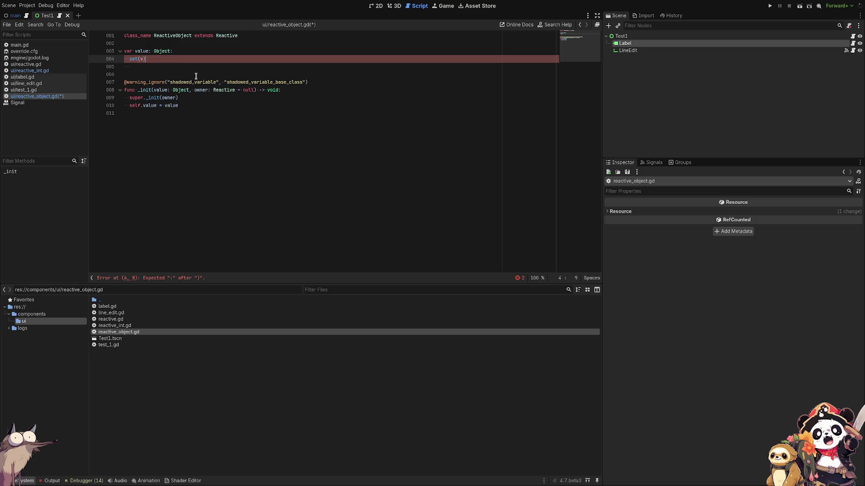
pyautogui.press('Return')
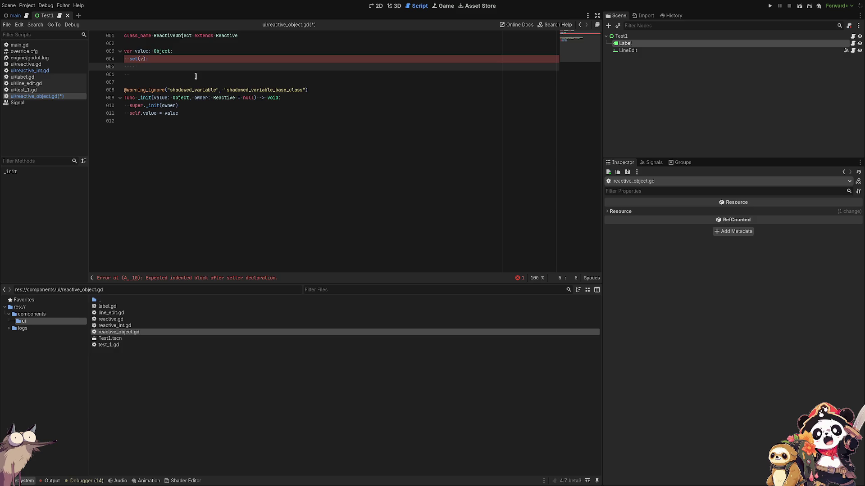
pyautogui.click(43, 71)
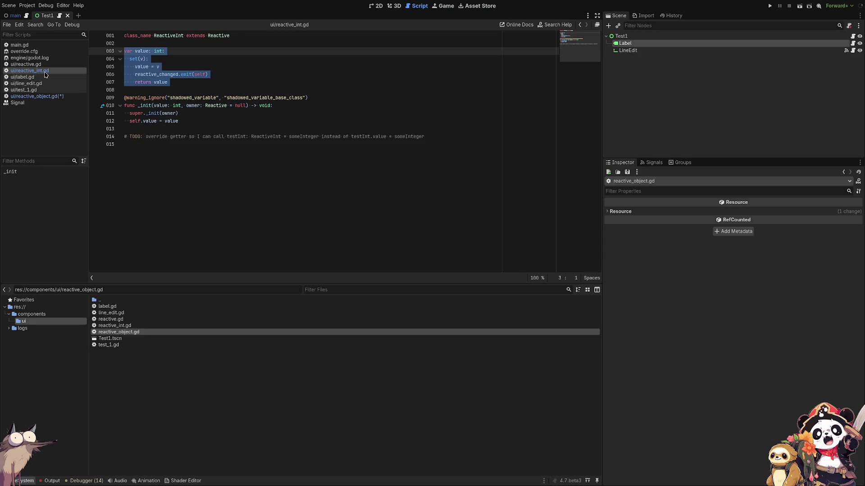
# Inspect the owner setter on lines 4–9 of reactive.gd.
pyautogui.click(43, 64)
pyautogui.click(192, 51)
pyautogui.press('Up')
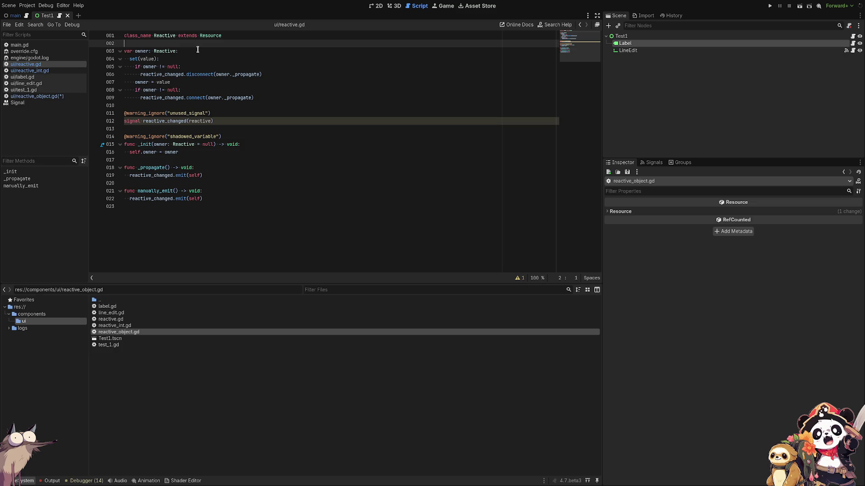
pyautogui.moveTo(284, 106); pyautogui.dragTo(78, 59)
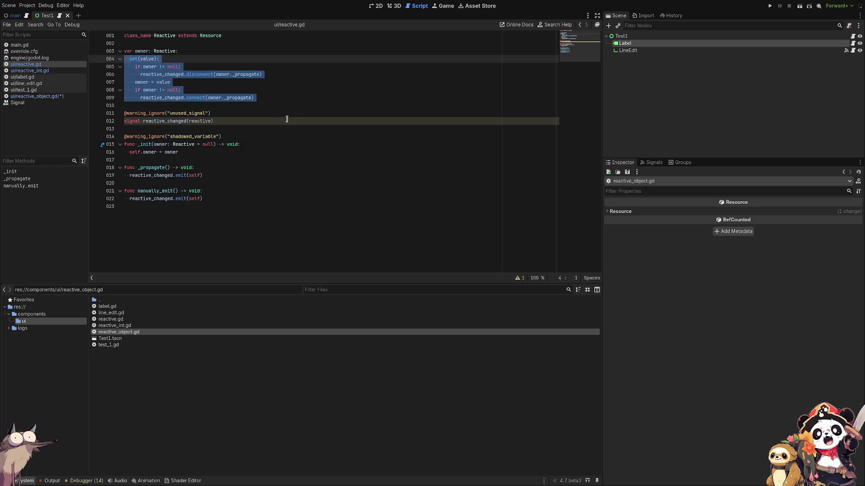
pyautogui.click(183, 105)
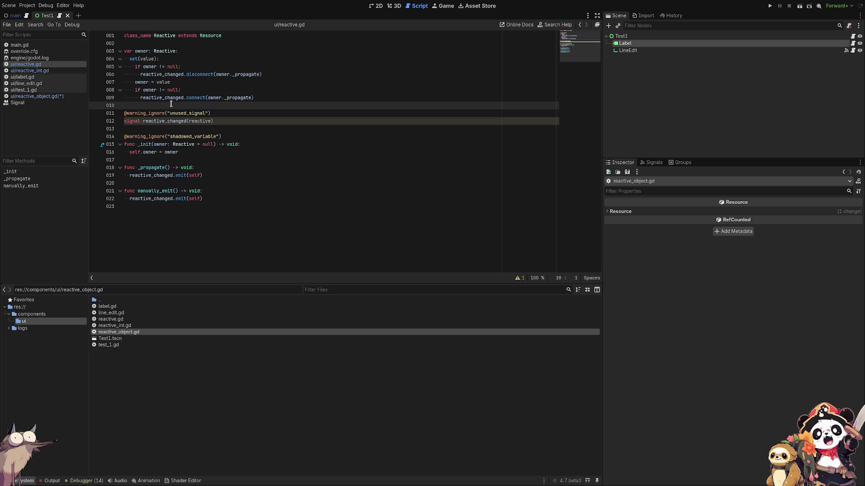
pyautogui.press('super')
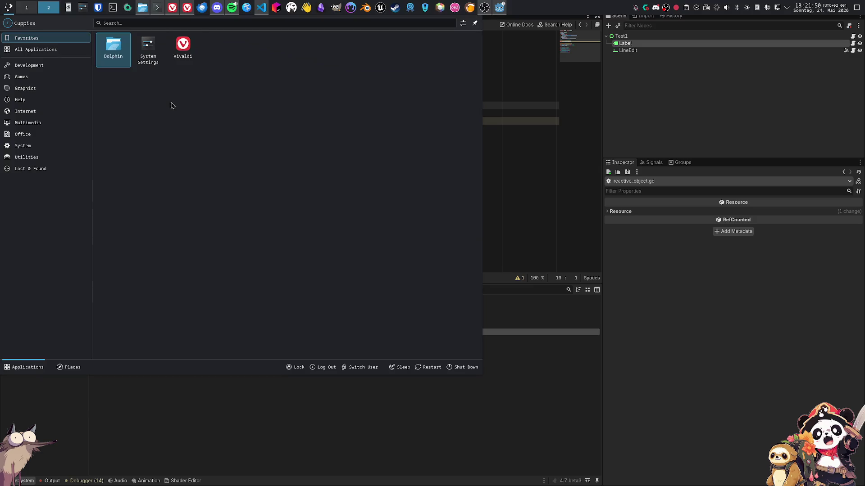
pyautogui.click(484, 7)
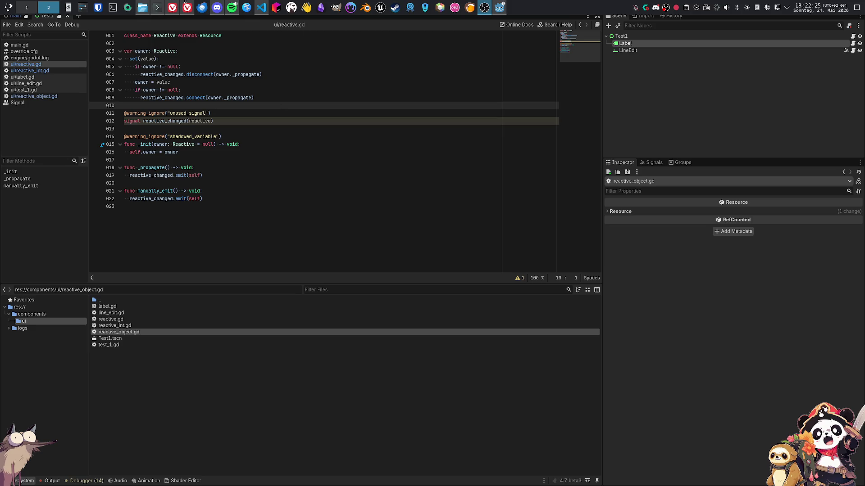
# Look over the current script, switching between the VS Code and Godot desktops.
pyautogui.click(199, 56)
pyautogui.click(170, 45)
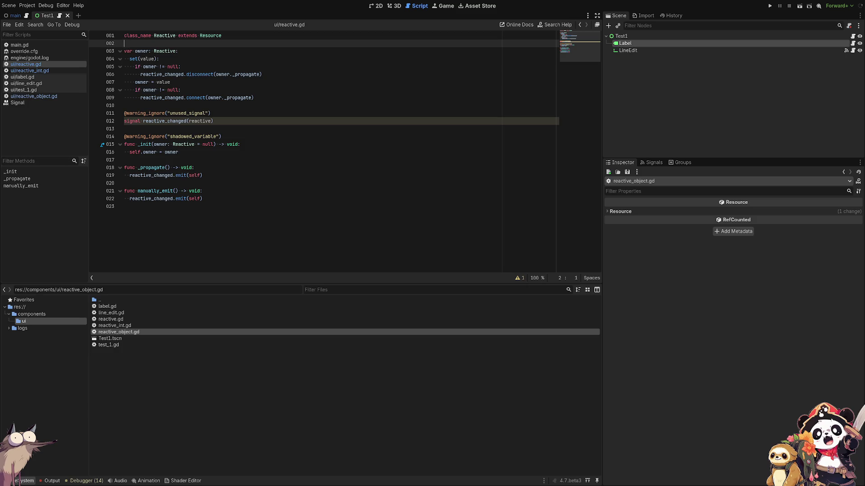
pyautogui.click(185, 52)
pyautogui.click(191, 61)
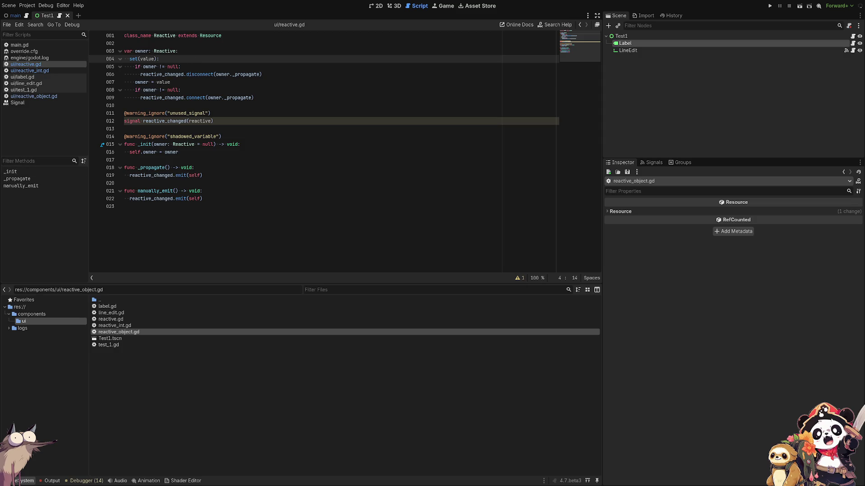
pyautogui.press('super+d')
pyautogui.press('super+d')
pyautogui.click(260, 174)
pyautogui.hotkey('ctrl', 'F1')
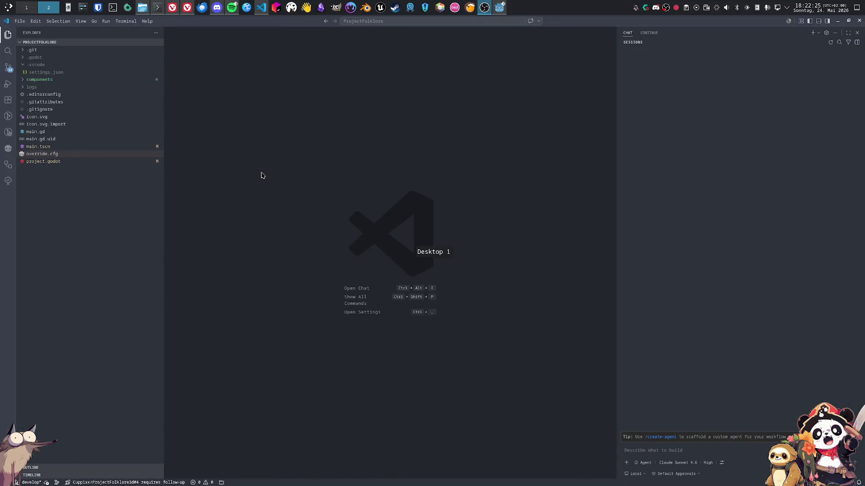
pyautogui.hotkey('ctrl', 'F2')
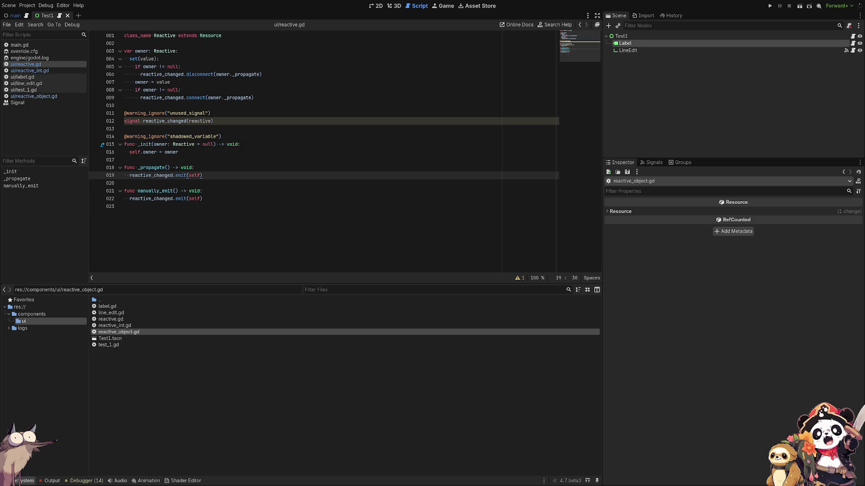
pyautogui.hotkey('ctrl', 'F1')
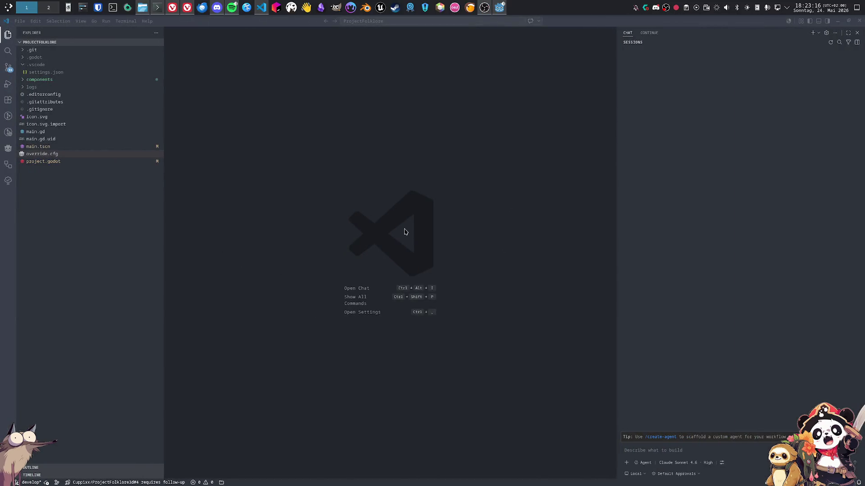
pyautogui.hotkey('ctrl', 'F2')
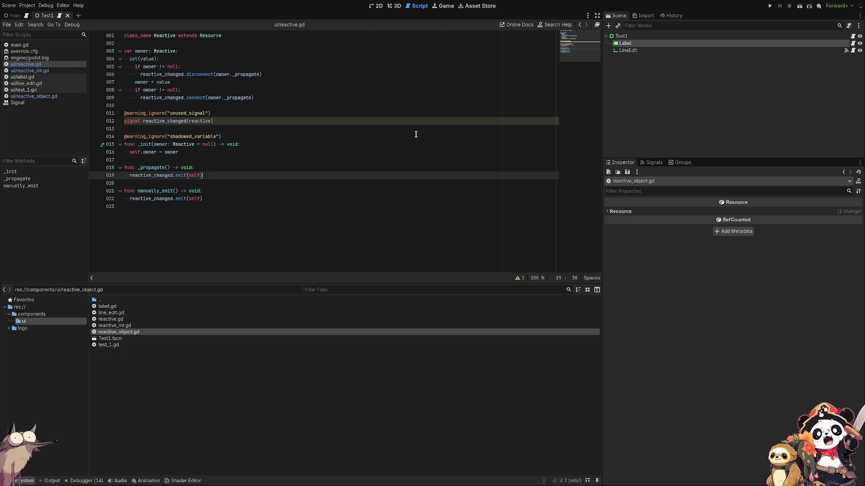
pyautogui.click(175, 104)
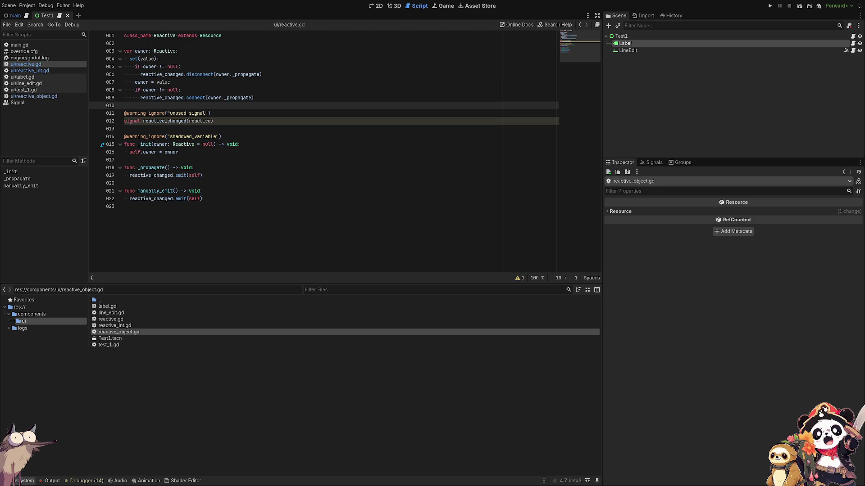
pyautogui.click(188, 158)
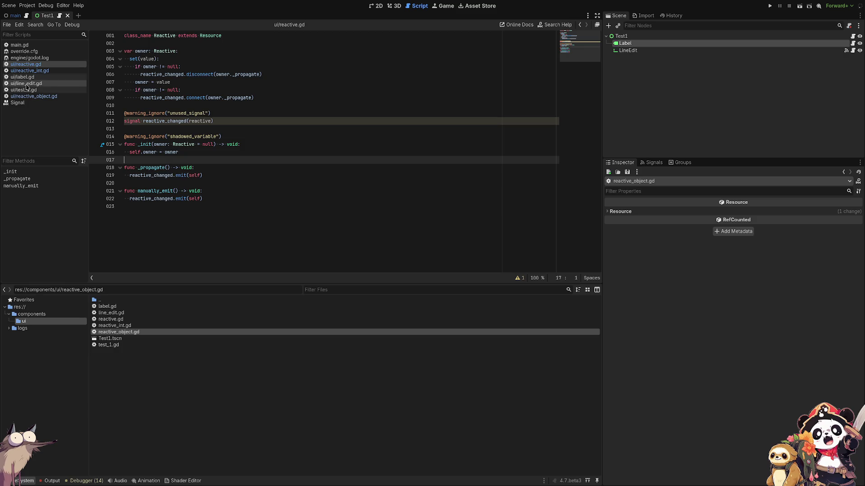
# In reactive_object.gd's value setter, add the condition 'if value != null and value is Reactive:'.
pyautogui.click(39, 96)
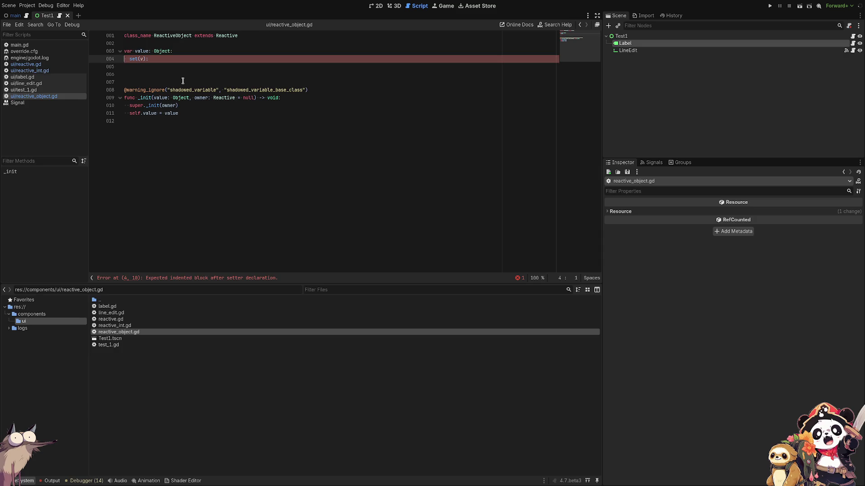
pyautogui.press('Tab')
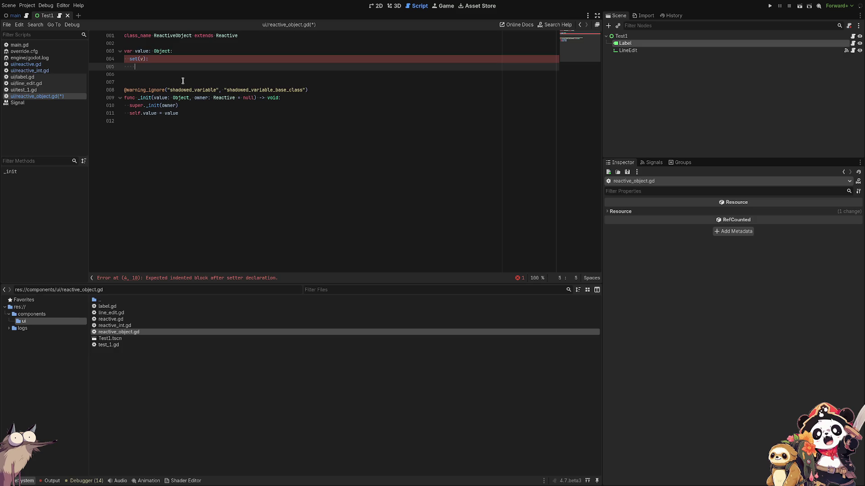
pyautogui.write('if value !=')
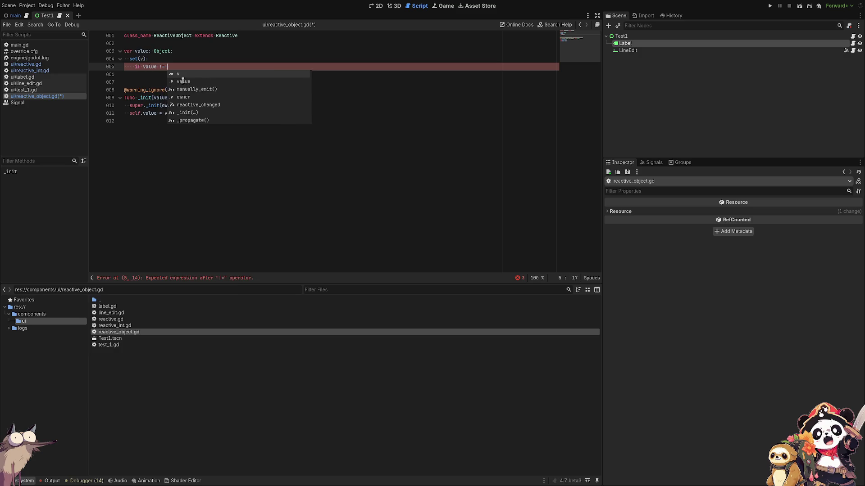
pyautogui.write(' null ')
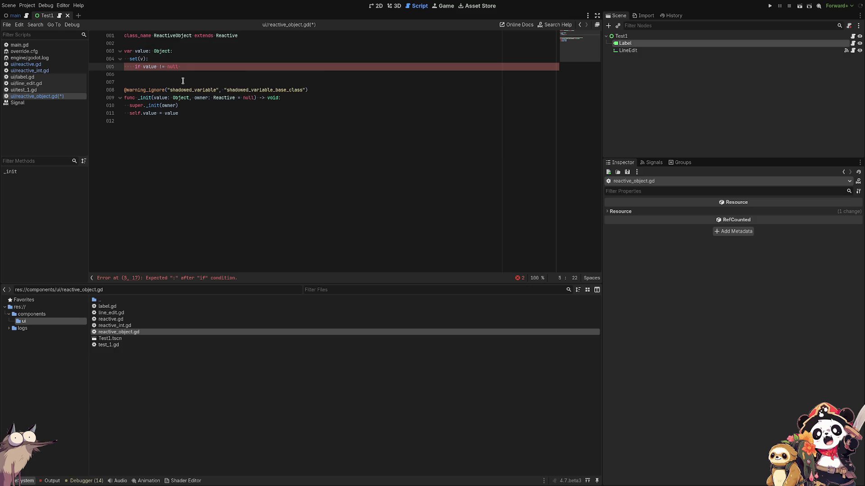
pyautogui.write('andf')
pyautogui.press('BackSpace')
pyautogui.press('BackSpace')
pyautogui.write('value is ')
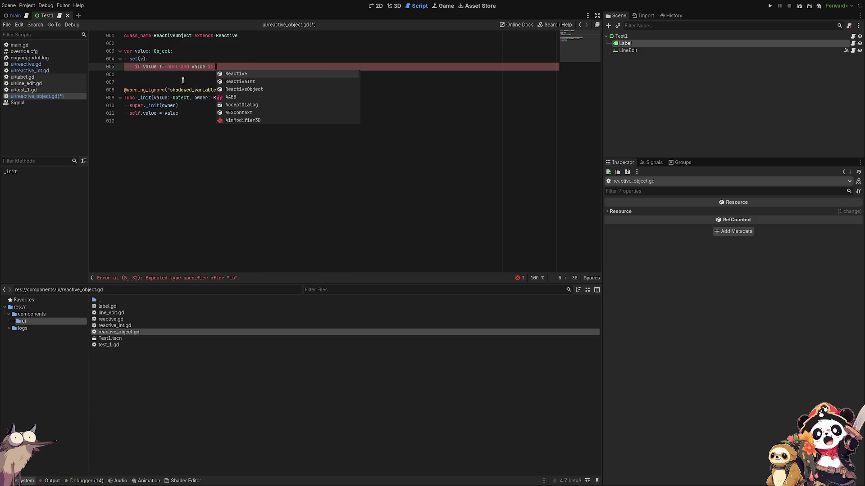
pyautogui.write('Rea')
pyautogui.press('Return')
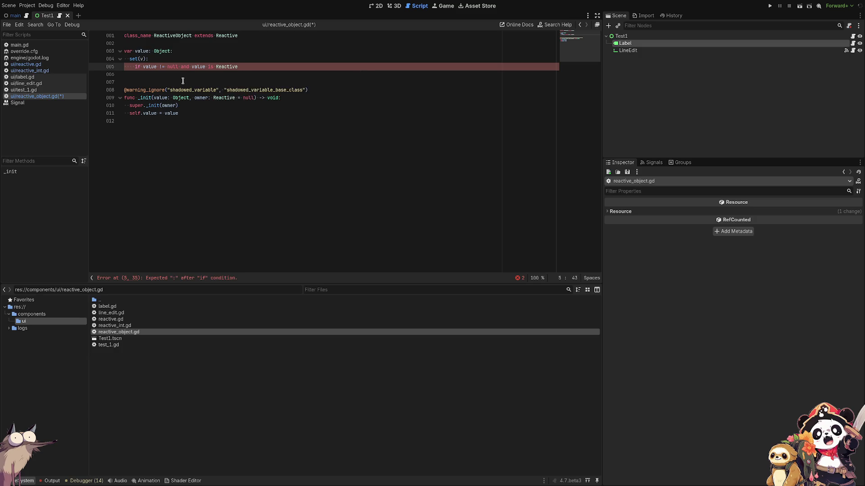
pyautogui.write(':')
# Under that condition, disconnect value.reactive_changed from _propagate and save the script.
pyautogui.press('Return')
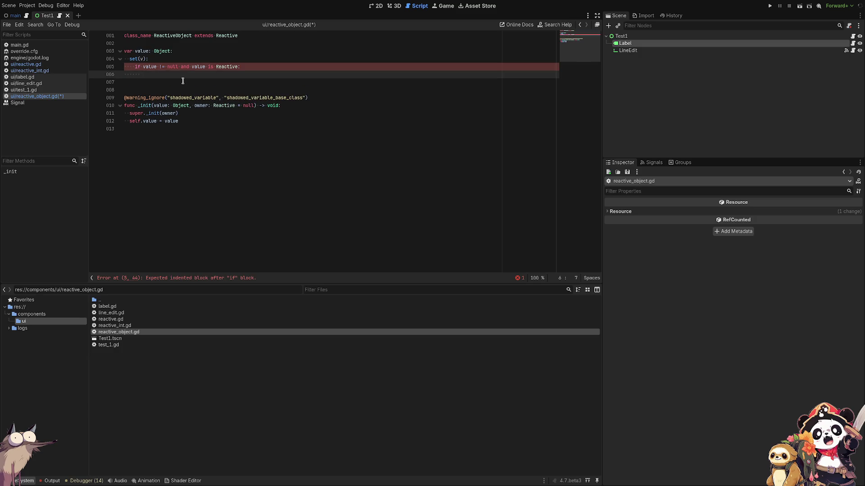
pyautogui.write('value')
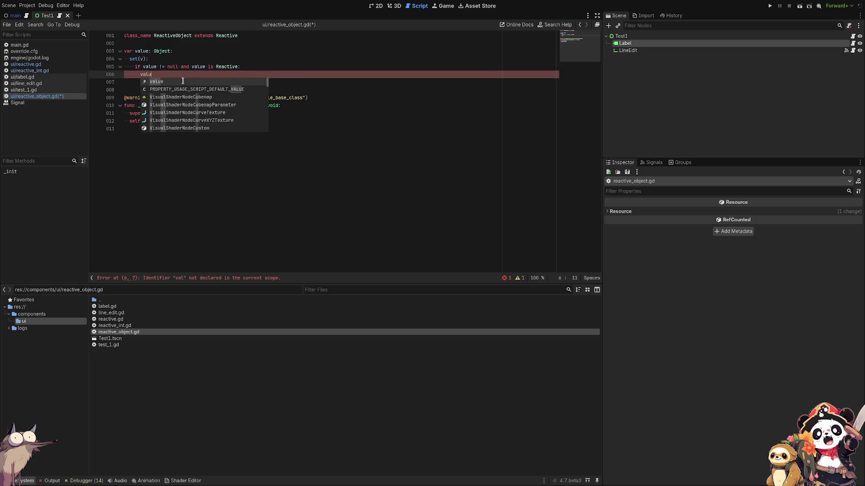
pyautogui.write('.react')
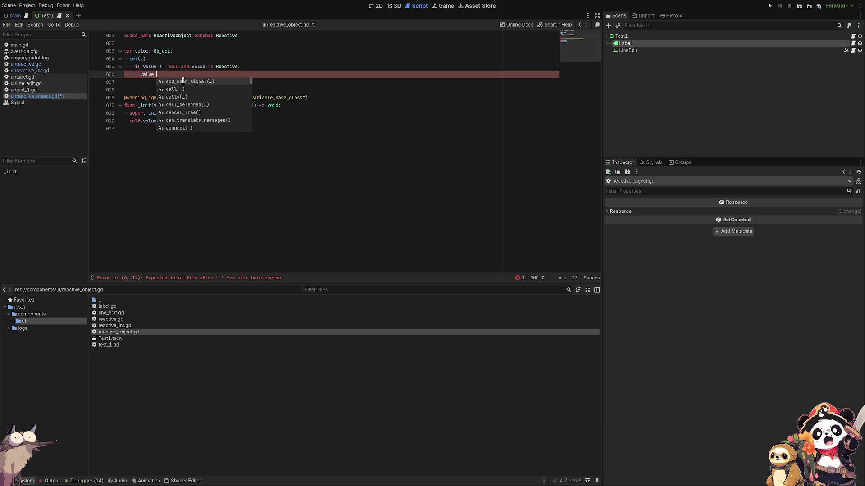
pyautogui.write('ive')
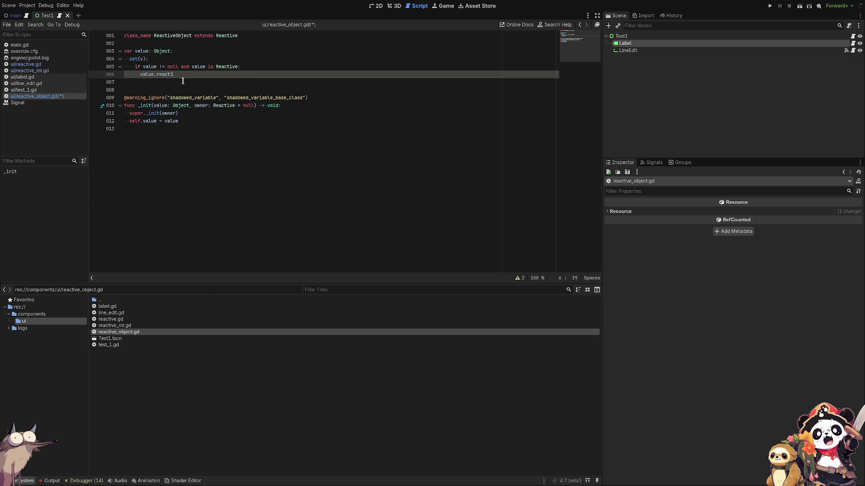
pyautogui.write('_changed')
pyautogui.write('disco')
pyautogui.write('nnecte')
pyautogui.write('(')
pyautogui.write('pr')
pyautogui.press('Return')
pyautogui.press('BackSpace')
pyautogui.press('BackSpace')
pyautogui.press('BackSpace')
pyautogui.write(')')
pyautogui.hotkey('ctrl', 's')
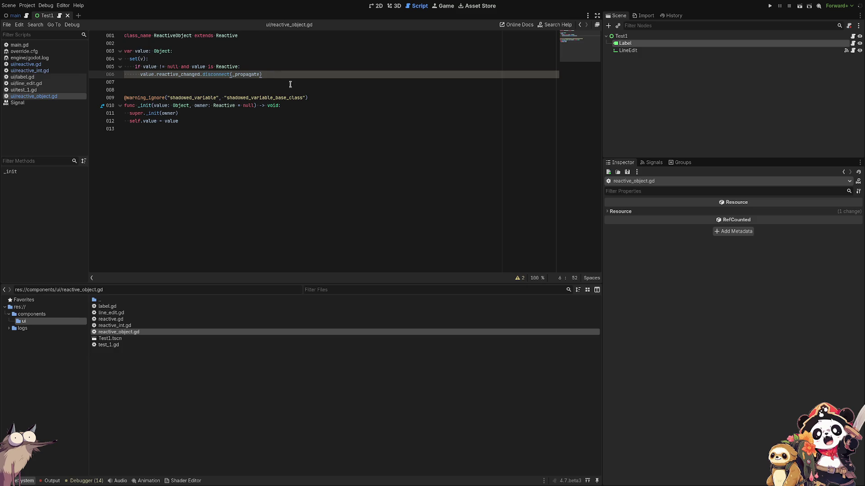
# Add 'value = v' after the disconnect block and show the script warnings list.
pyautogui.press('Return')
pyautogui.write('v')
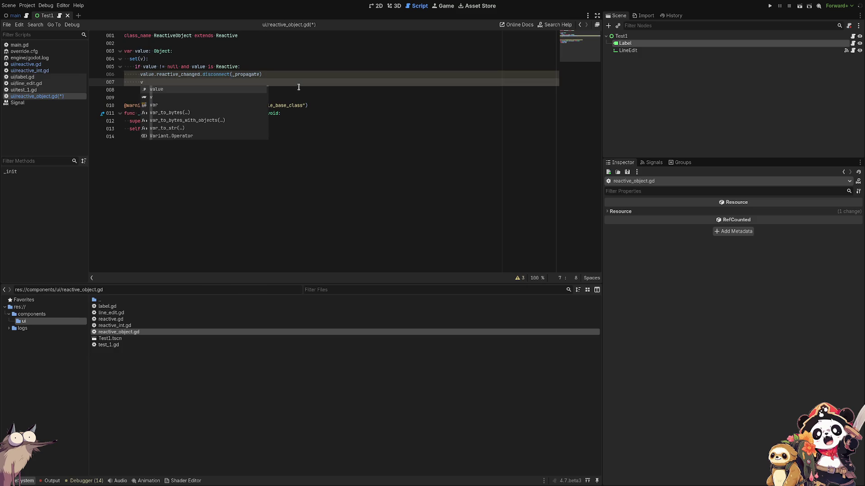
pyautogui.press('BackSpace')
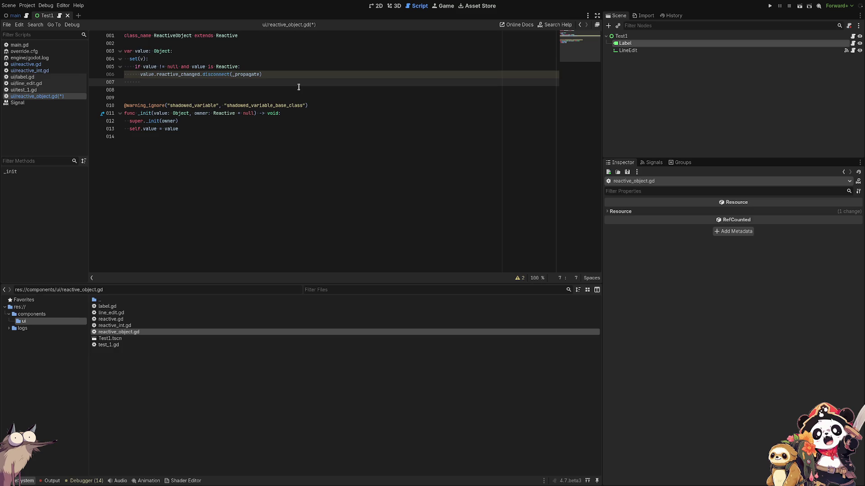
pyautogui.write('value ')
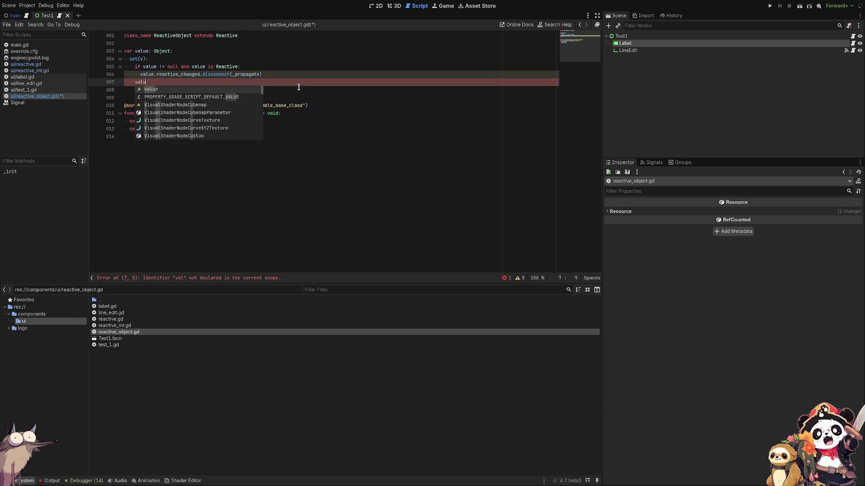
pyautogui.write('= v')
pyautogui.press('Return')
pyautogui.press('Return')
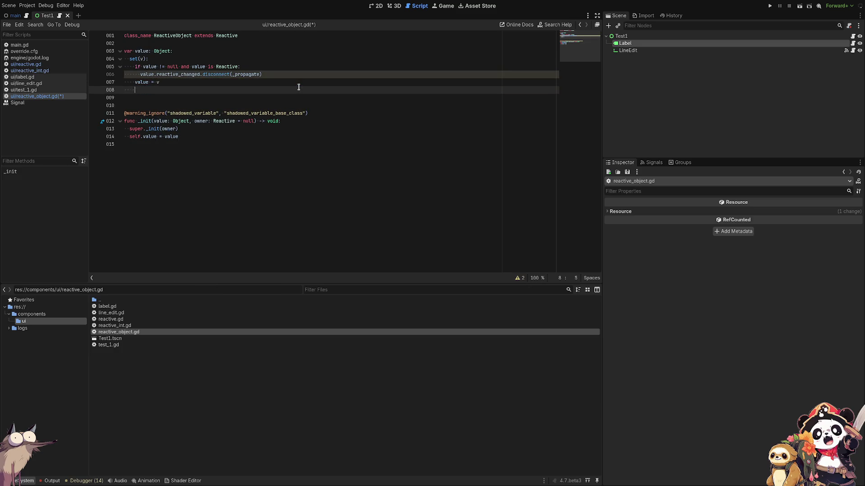
pyautogui.click(518, 278)
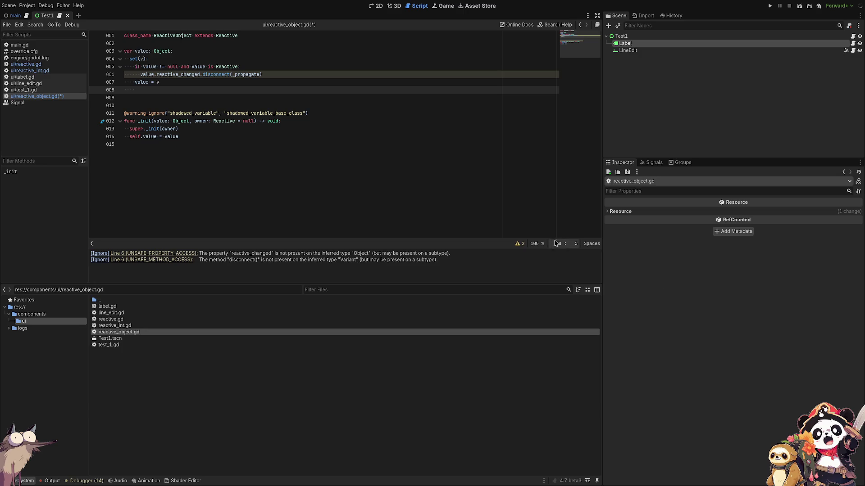
pyautogui.click(522, 244)
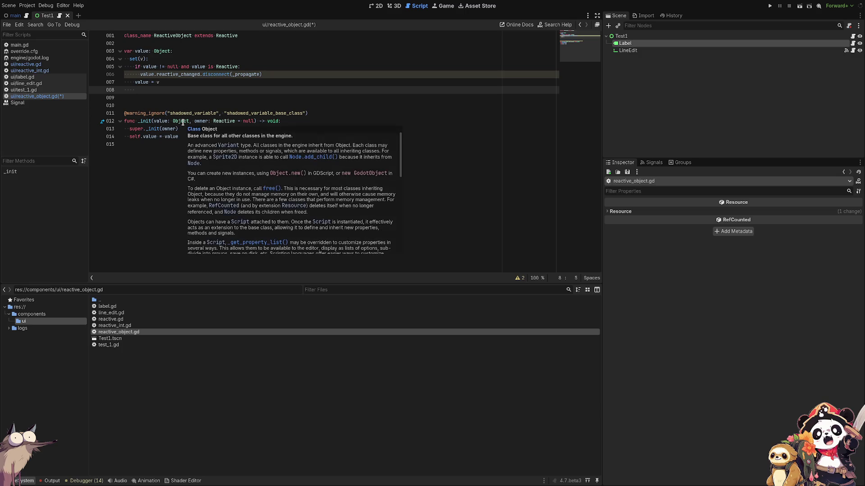
pyautogui.click(180, 84)
pyautogui.click(174, 90)
pyautogui.write('if value != null')
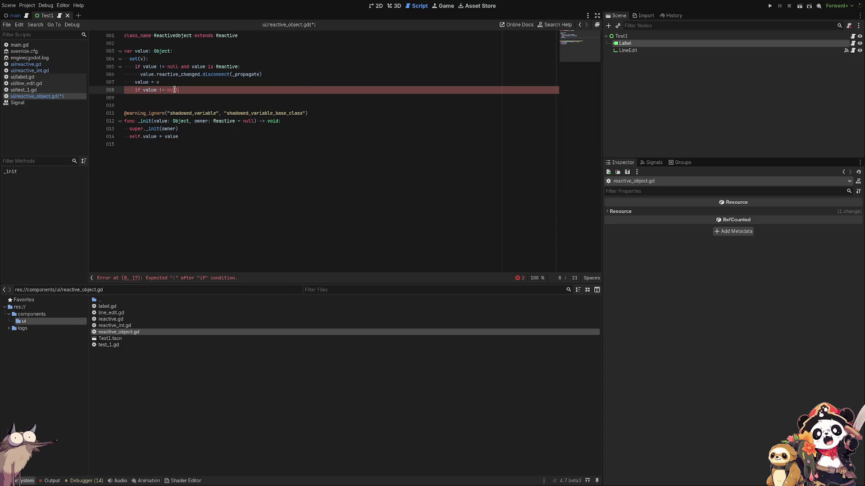
pyautogui.write(' and value ')
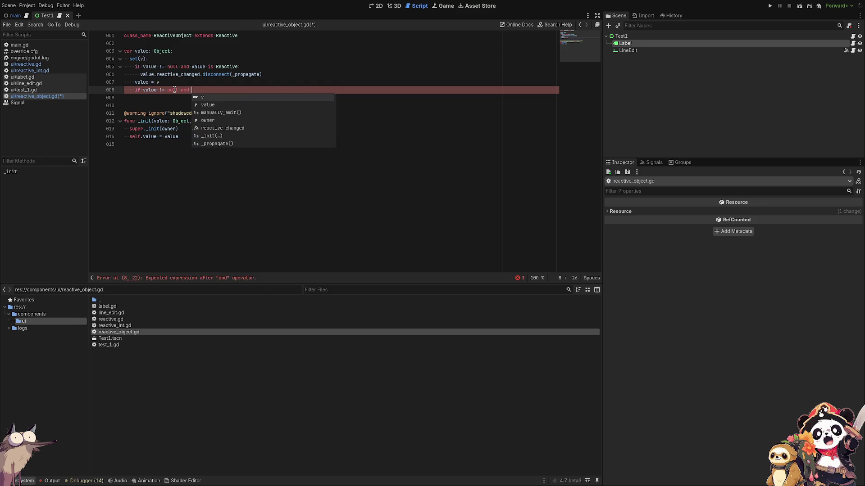
pyautogui.write('is Reac')
# Close the new Reactive type check and start a 'value.rea' line in its body.
pyautogui.press('Return')
pyautogui.write(':')
pyautogui.press('Return')
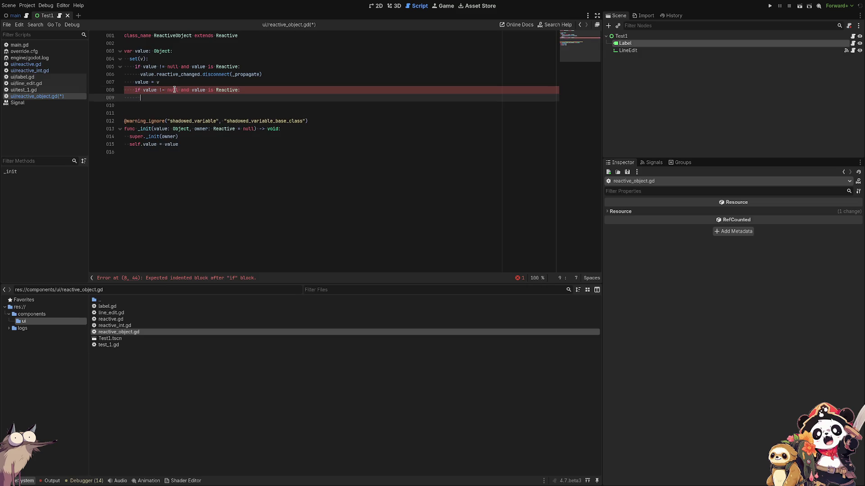
pyautogui.write('vale')
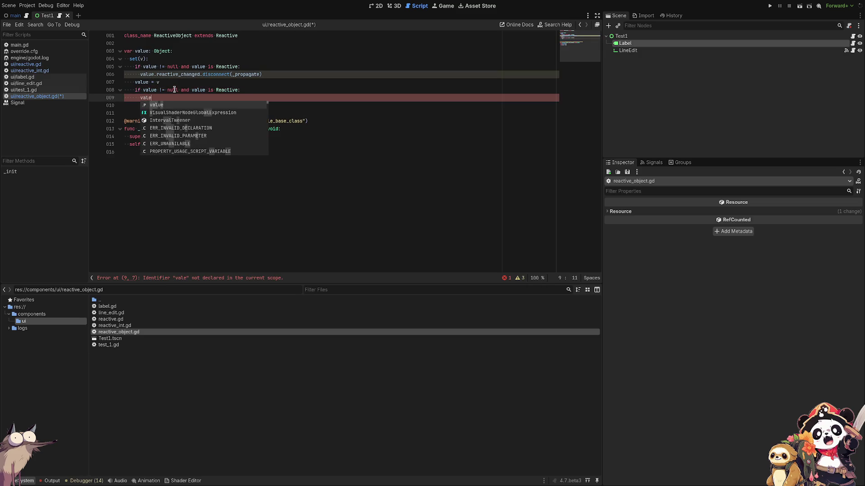
pyautogui.press('BackSpace')
pyautogui.write('lue.')
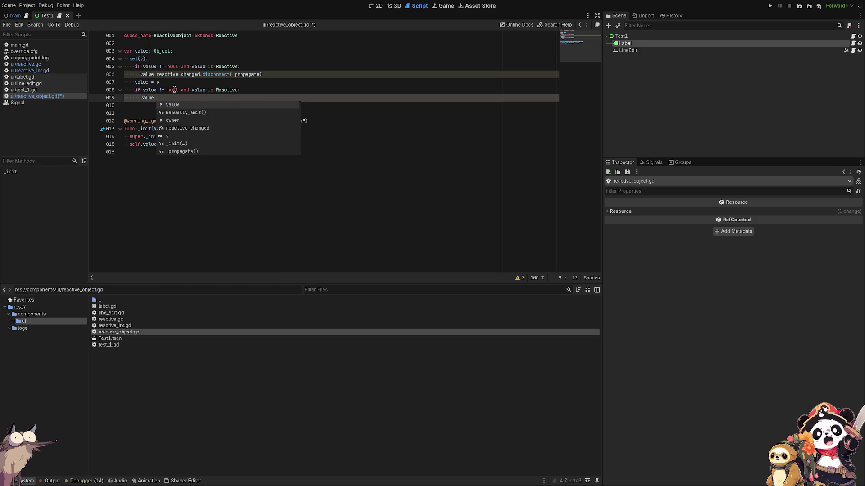
pyautogui.press('BackSpace')
pyautogui.write('.rea')
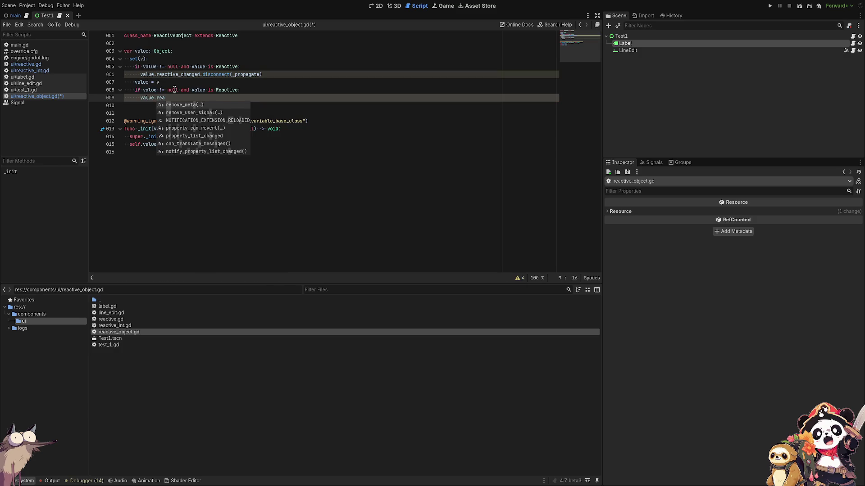
# Complete the line as value.reactive_changed.connect(_propagate), reusing the copied name, and save.
pyautogui.doubleClick(193, 74)
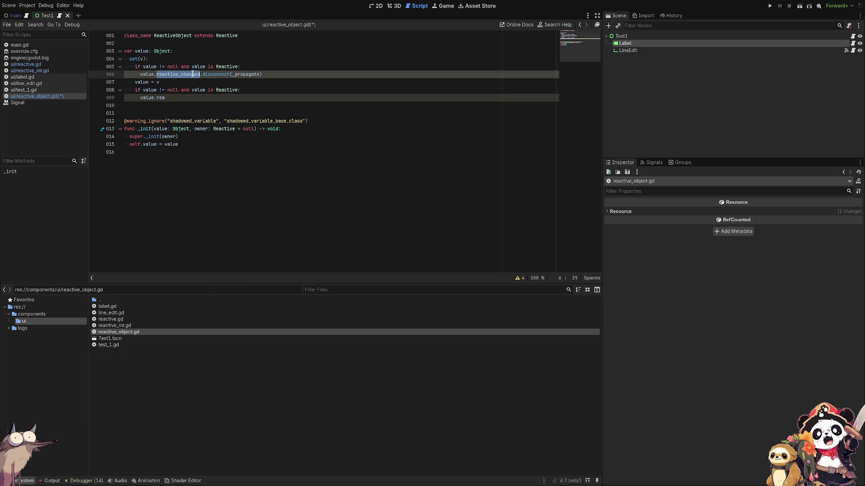
pyautogui.hotkey('ctrl', 'c')
pyautogui.doubleClick(163, 97)
pyautogui.hotkey('ctrl', 'v')
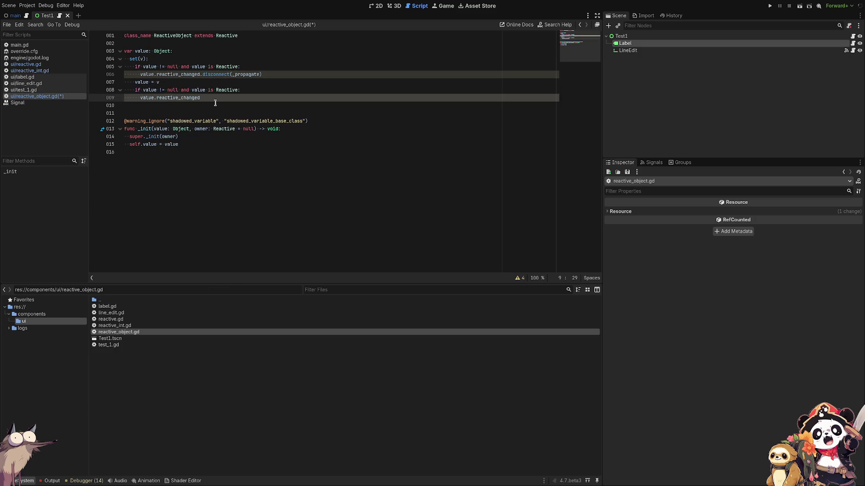
pyautogui.write('.connect')
pyautogui.write('(')
pyautogui.write('_propaga')
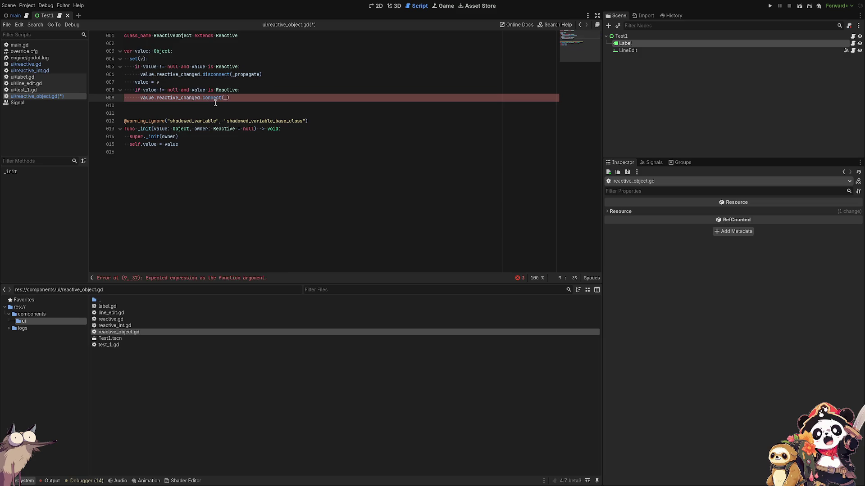
pyautogui.write('te')
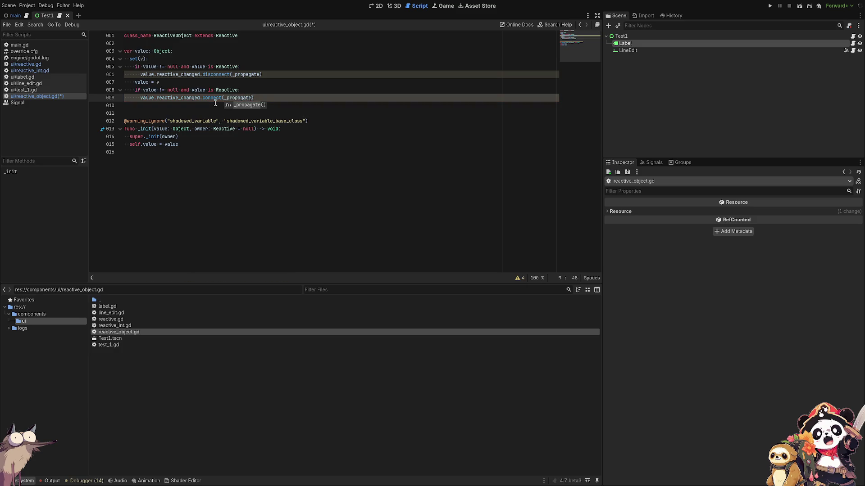
pyautogui.click(196, 105)
pyautogui.hotkey('ctrl', 's')
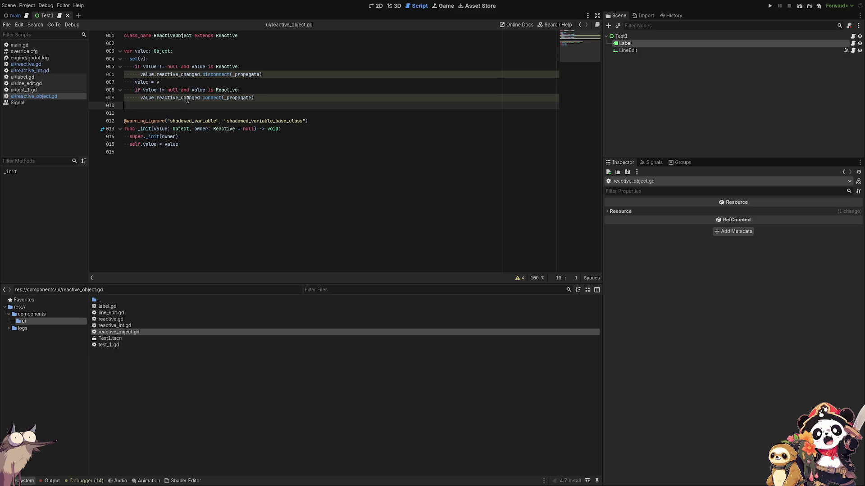
# Add 'reactive_changed.emit(self)' on the next line of the setter and save.
pyautogui.click(266, 97)
pyautogui.press('Return')
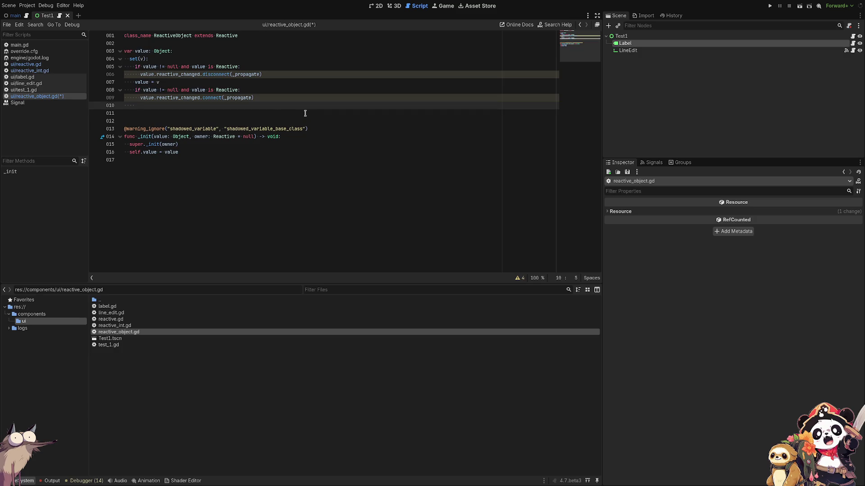
pyautogui.write('react')
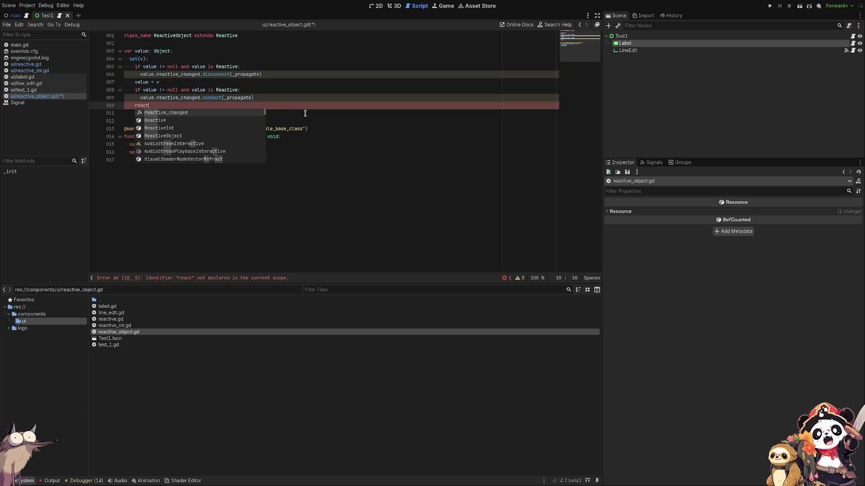
pyautogui.press('Return')
pyautogui.write('.')
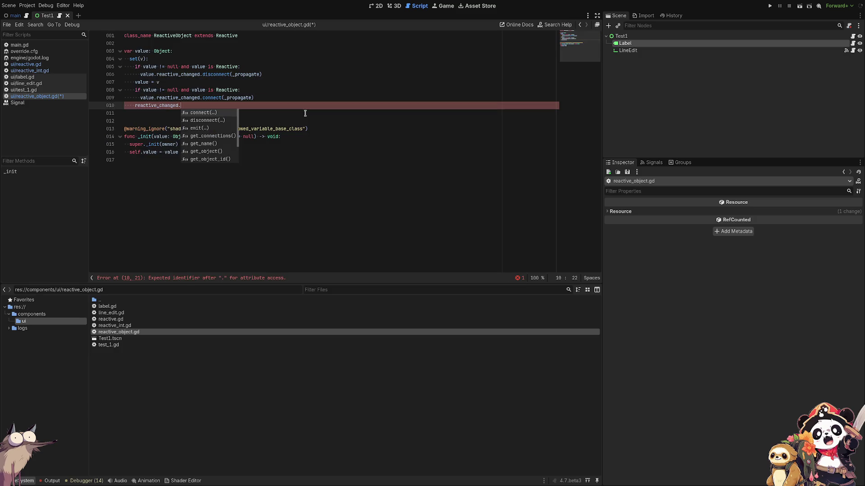
pyautogui.write('em')
pyautogui.press('Return')
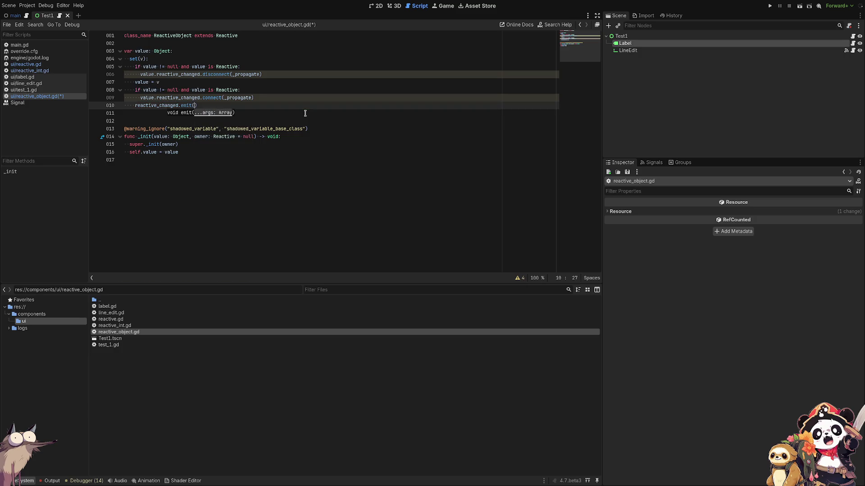
pyautogui.write('self')
pyautogui.hotkey('ctrl', 's')
# End the setter with an indented 'return value' line and save.
pyautogui.press('Down')
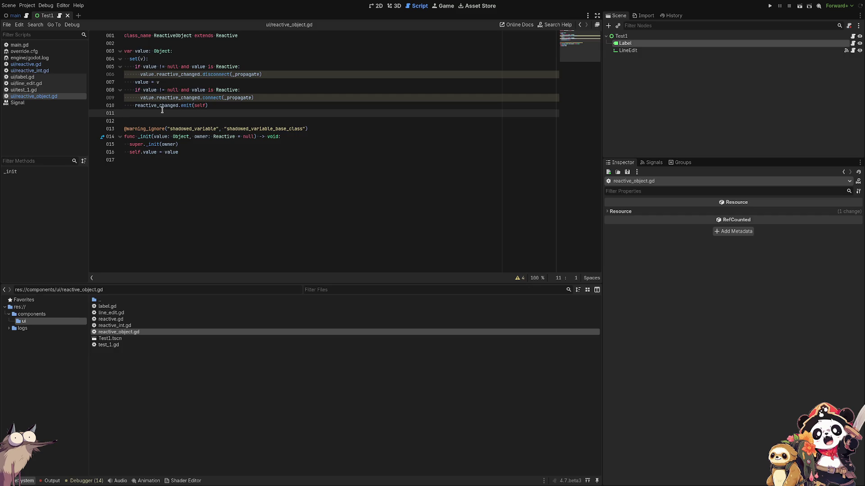
pyautogui.press('Tab')
pyautogui.write('re')
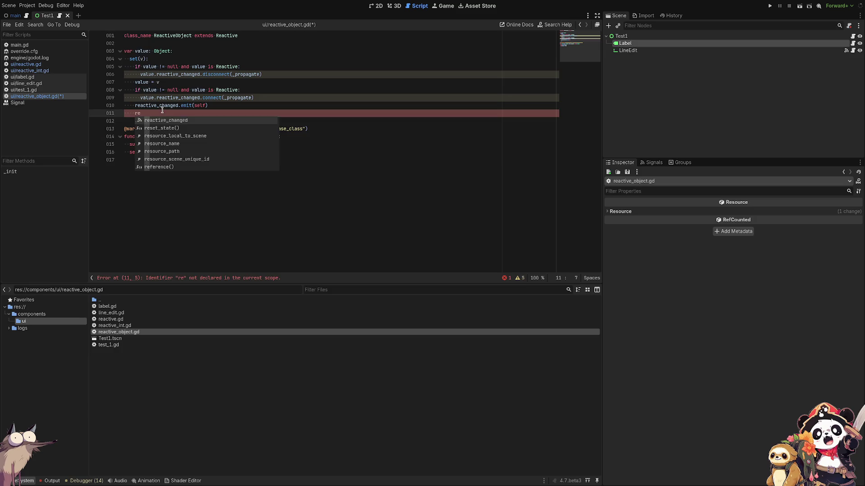
pyautogui.write('turn ')
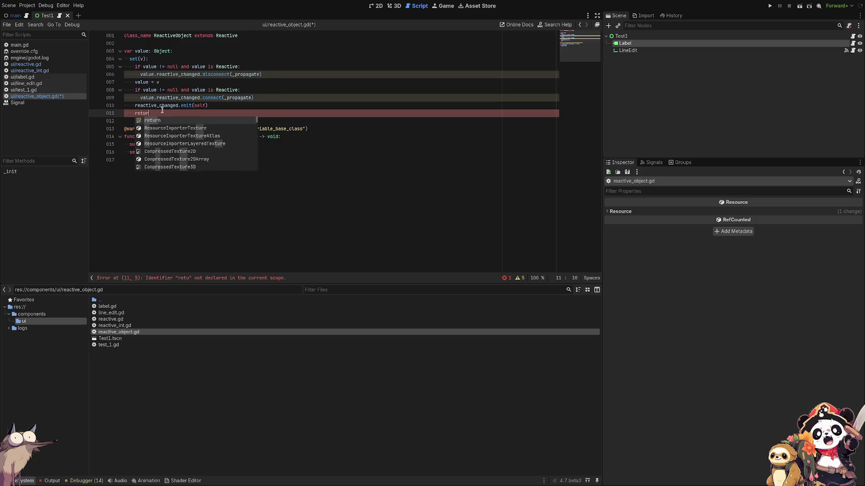
pyautogui.write('value')
pyautogui.hotkey('ctrl', 's')
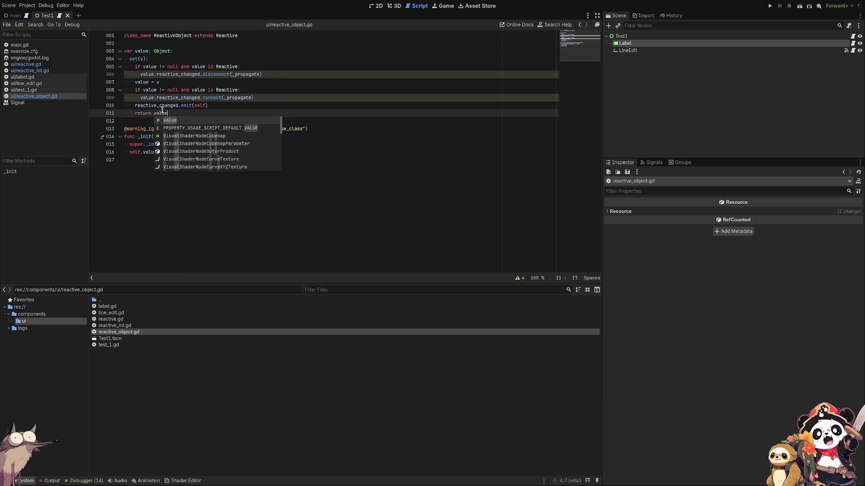
# Move through reactive_object.gd, then switch to the reactive.gd base script.
pyautogui.click(141, 122)
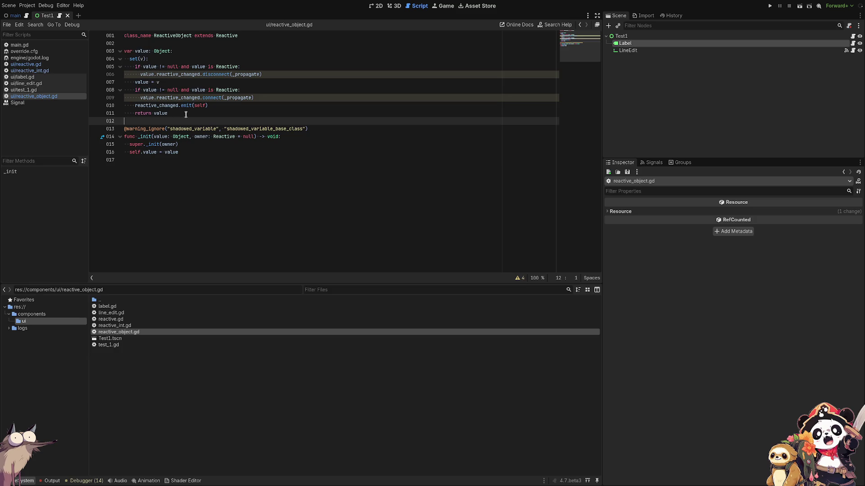
pyautogui.click(156, 45)
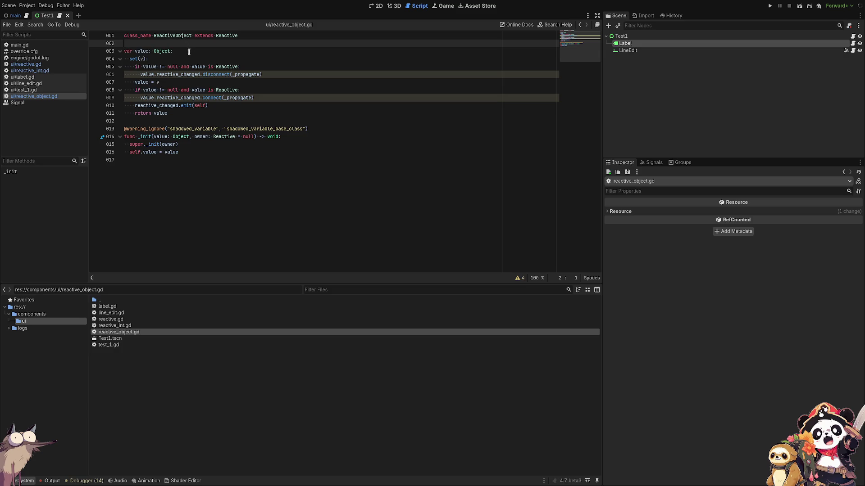
pyautogui.click(185, 167)
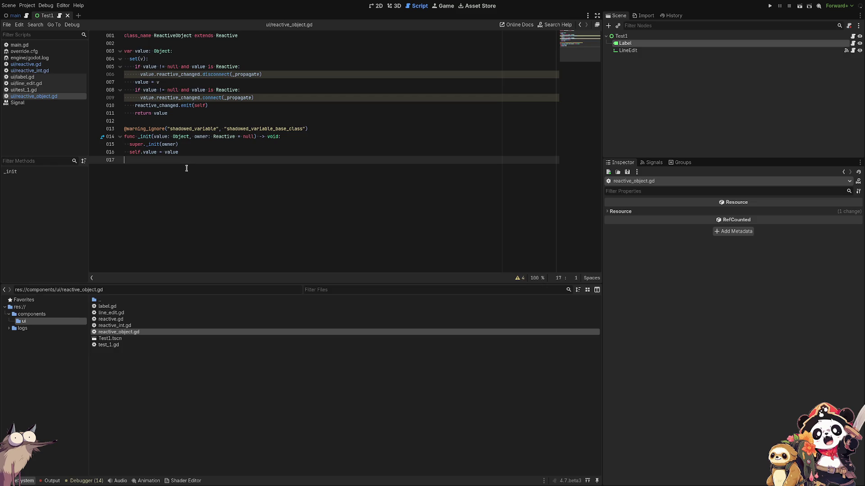
pyautogui.keyDown('ctrl'); pyautogui.click(221, 136); pyautogui.keyUp('ctrl')
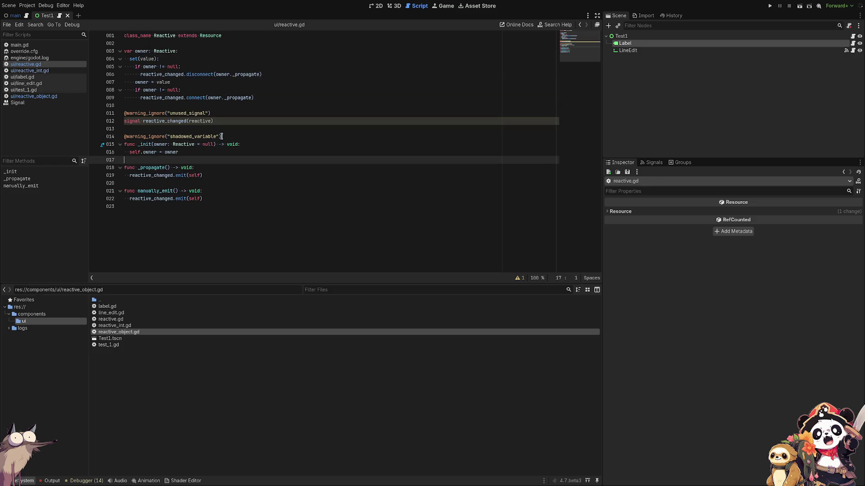
# Go from reactive_object.gd to the test_1.gd script in the script list.
pyautogui.click(206, 129)
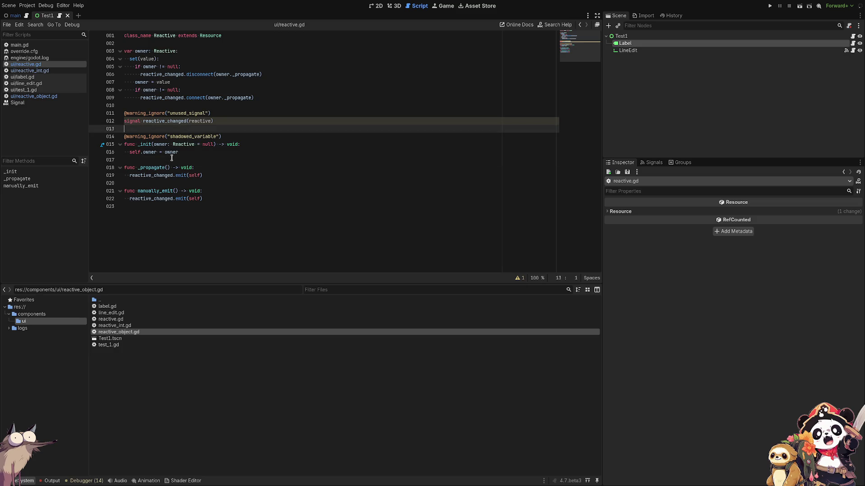
pyautogui.click(32, 97)
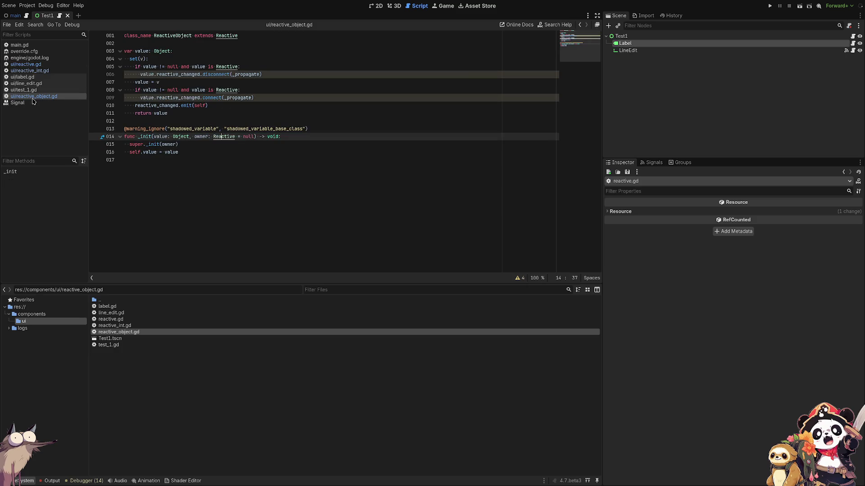
pyautogui.click(40, 90)
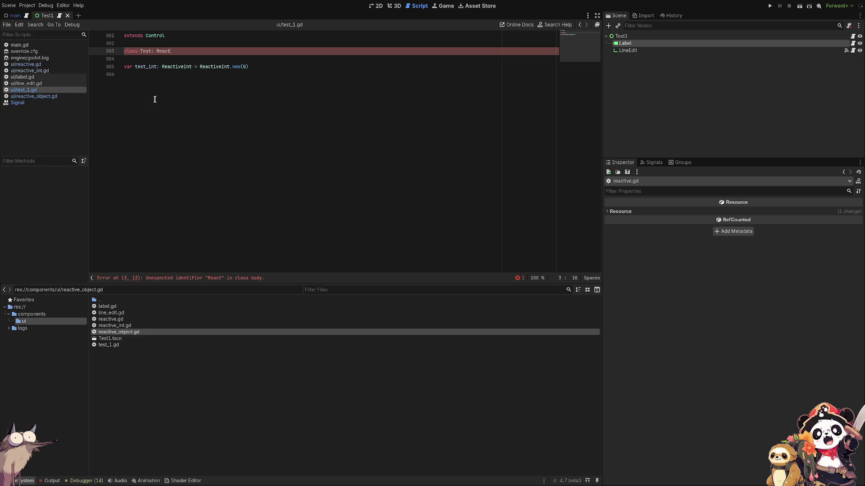
# Give class Test the base ReactiveObject and move the test_int declaration into its body.
pyautogui.write('e')
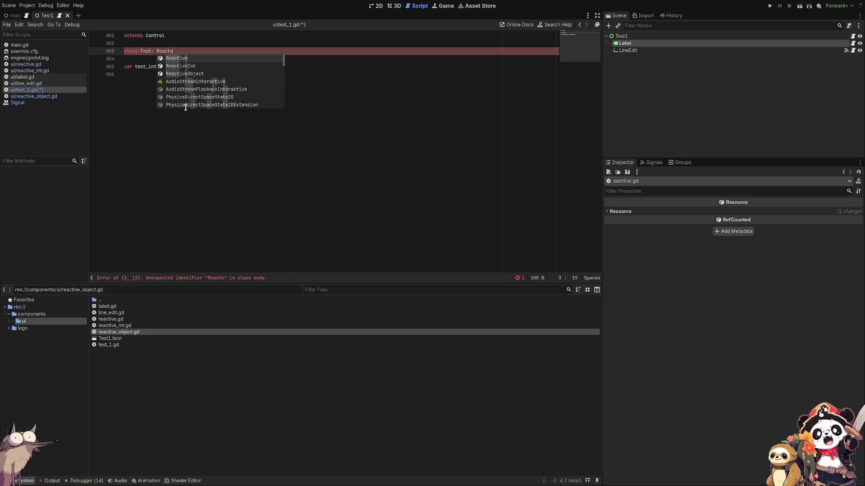
pyautogui.press('Down')
pyautogui.press('Down')
pyautogui.press('Return')
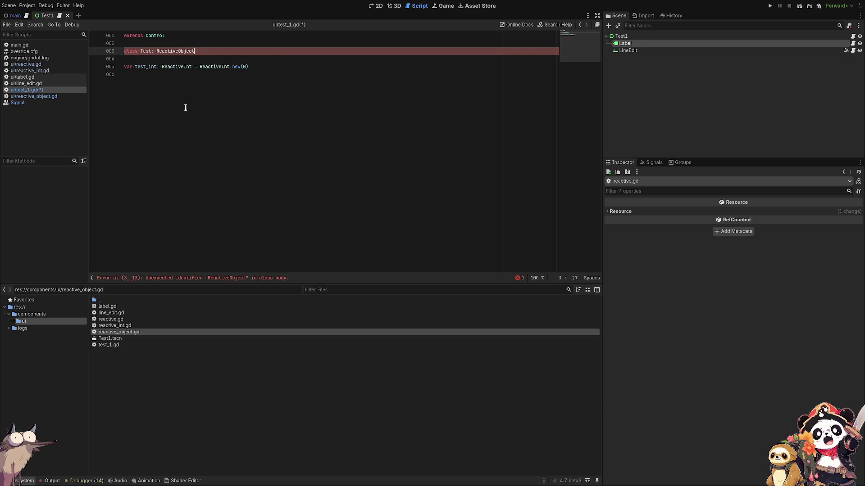
pyautogui.write(':')
pyautogui.press('Return')
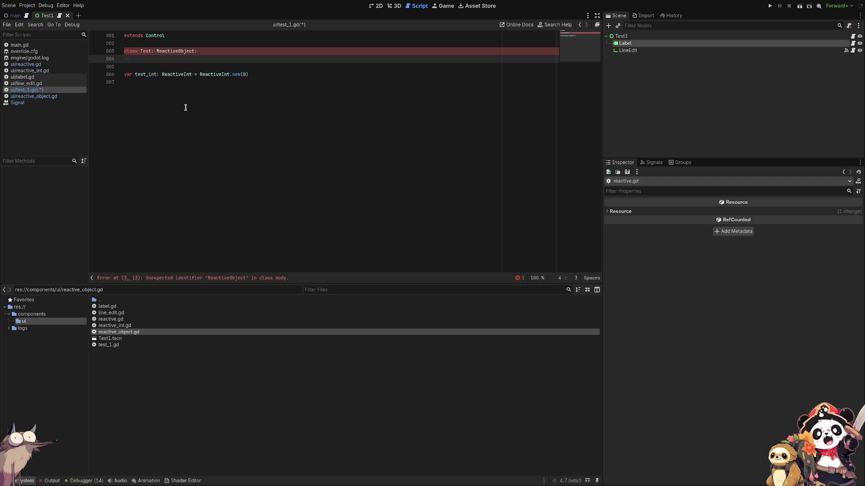
pyautogui.write('var')
pyautogui.press('BackSpace')
pyautogui.press('BackSpace')
pyautogui.press('BackSpace')
pyautogui.press('Down')
pyautogui.press('Down')
pyautogui.hotkey('alt', 'Up')
pyautogui.hotkey('alt', 'Up')
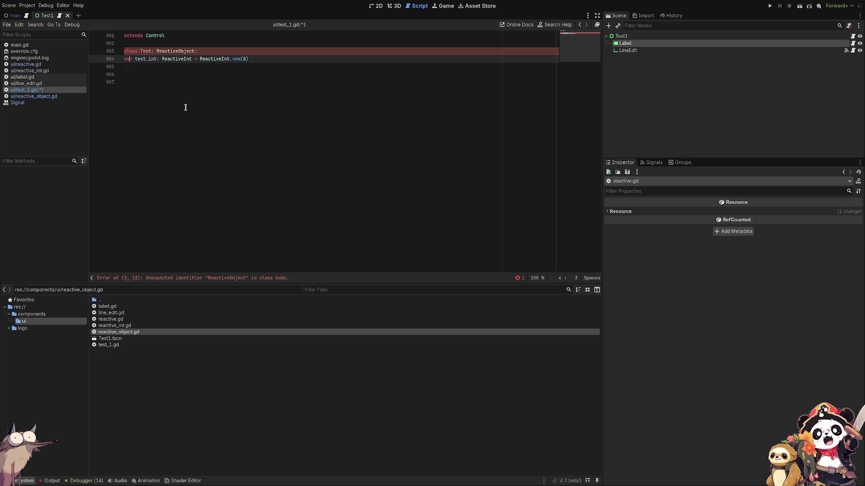
pyautogui.press('Tab')
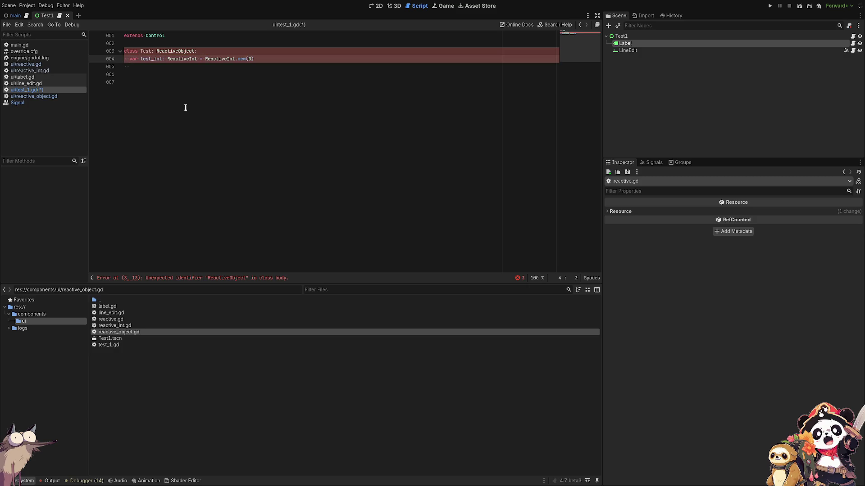
# Unindent test_int back to top level and remove the stray 'class' line.
pyautogui.click(185, 107)
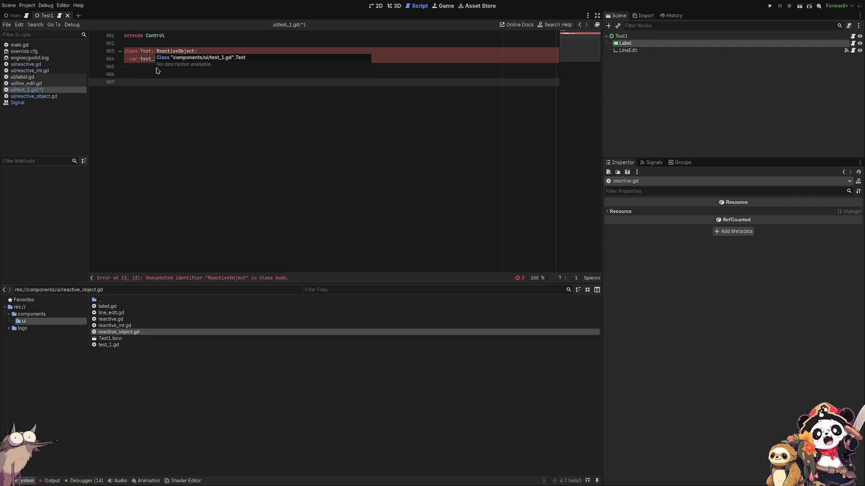
pyautogui.click(152, 73)
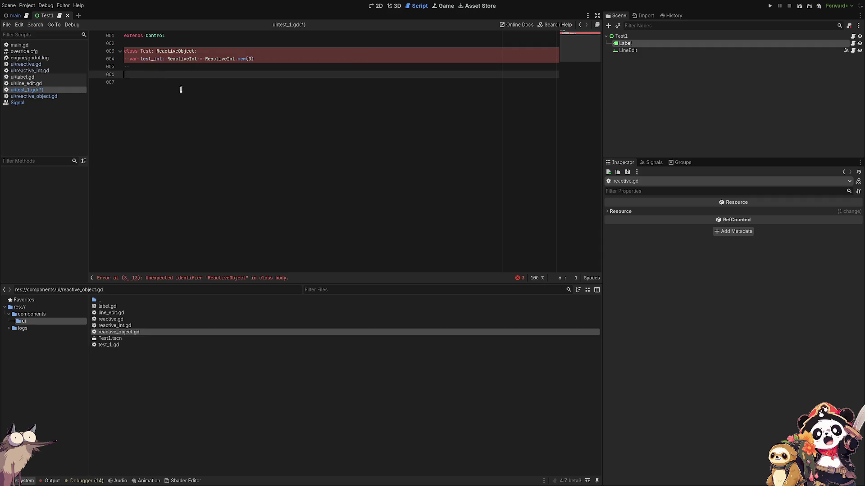
pyautogui.write('class')
pyautogui.click(259, 58)
pyautogui.click(126, 59)
pyautogui.press('Delete')
pyautogui.press('Return')
pyautogui.press('Up')
pyautogui.press('Down')
pyautogui.press('Down')
pyautogui.press('Down')
pyautogui.hotkey('ctrl', 'z')
pyautogui.press('Up')
pyautogui.press('Up')
pyautogui.press('Up')
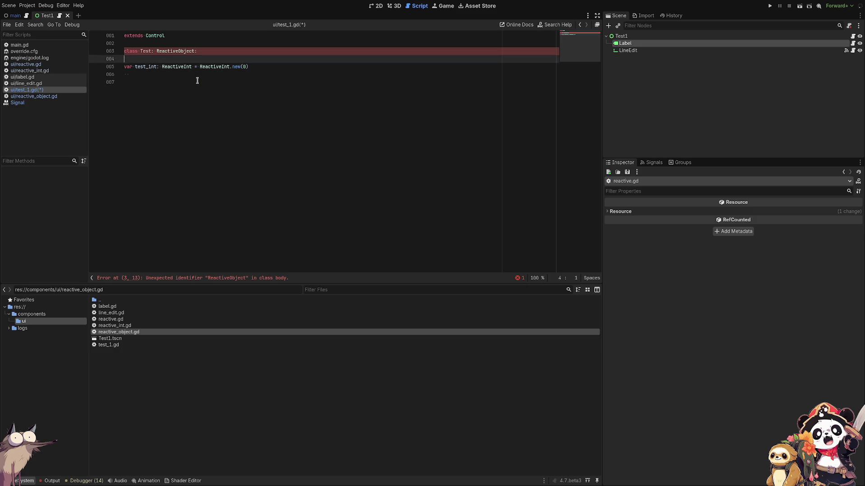
# Add a 'func test() -> void' stub in the class, strip 'Test ReactiveObject' from its header, and save.
pyautogui.press('Return')
pyautogui.press('Up')
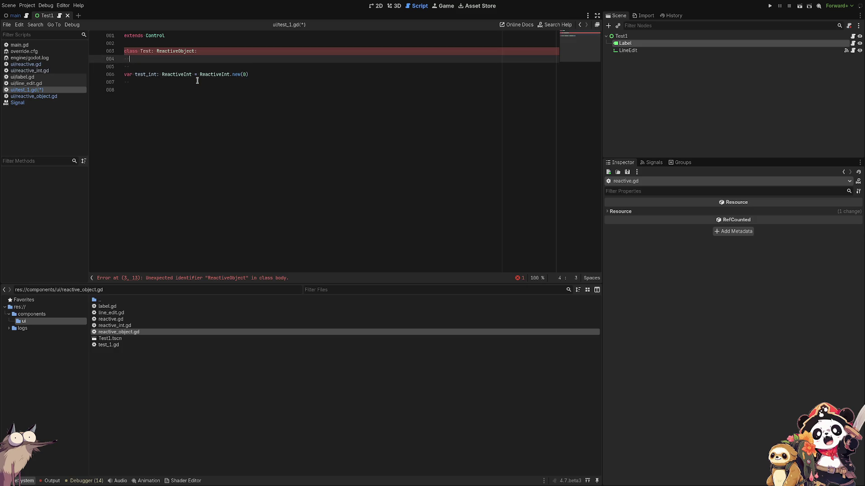
pyautogui.write('func tes')
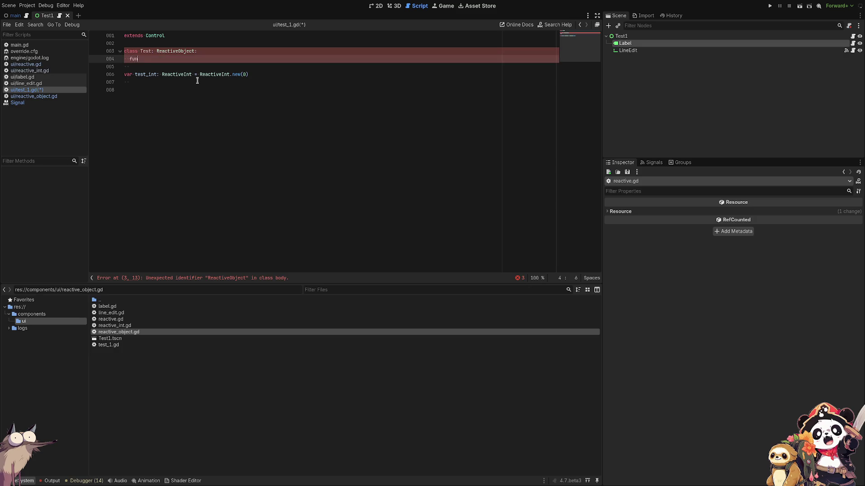
pyautogui.write('t() -')
pyautogui.write('> void')
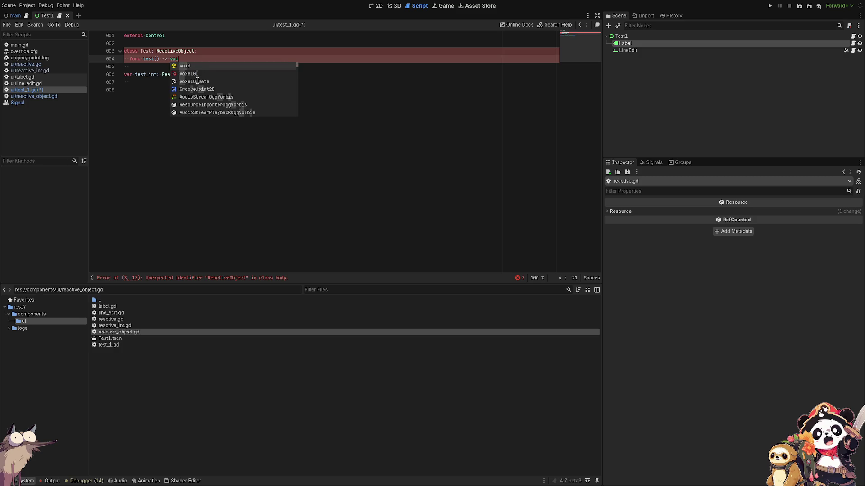
pyautogui.click(154, 51)
pyautogui.press('BackSpace')
pyautogui.doubleClick(150, 51)
pyautogui.click(206, 53)
pyautogui.press('BackSpace')
pyautogui.moveTo(206, 52)
pyautogui.mouseDown()
pyautogui.moveTo(129, 51)
pyautogui.moveTo(140, 51)
pyautogui.mouseUp()
pyautogui.press('BackSpace')
pyautogui.hotkey('ctrl', 's')
pyautogui.click(78, 5)
pyautogui.click(90, 18)
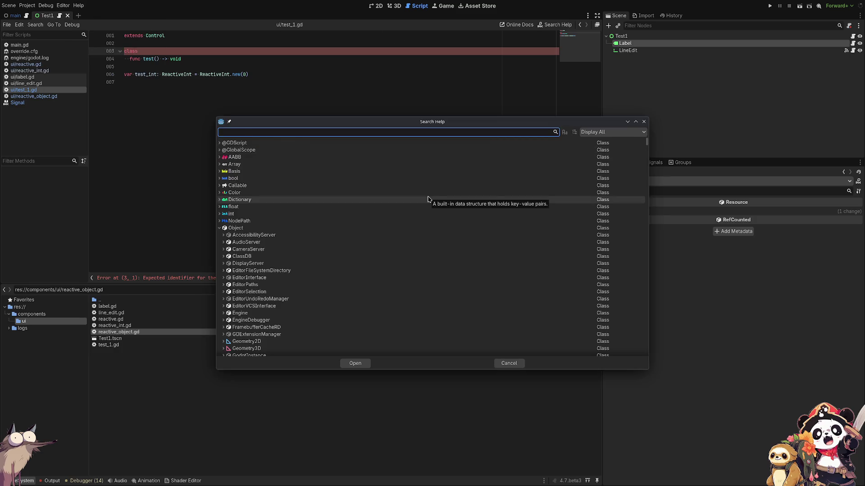
pyautogui.write('class')
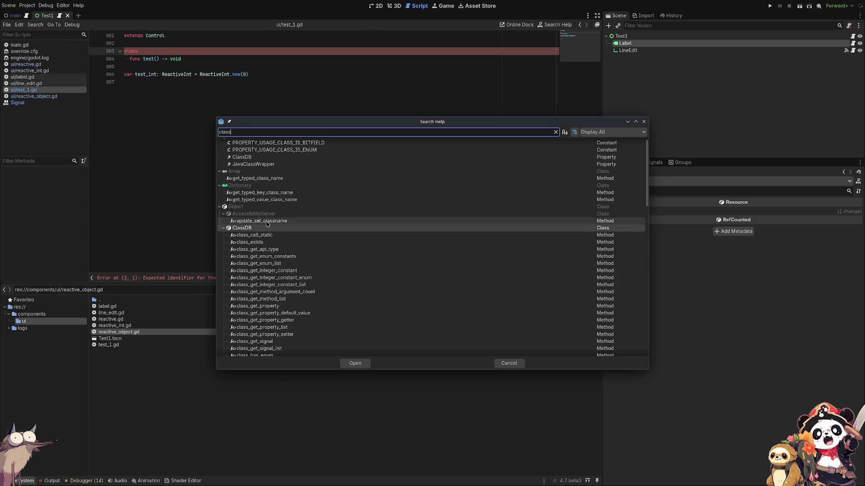
pyautogui.hotkey('ctrl', 'a')
pyautogui.press('BackSpace')
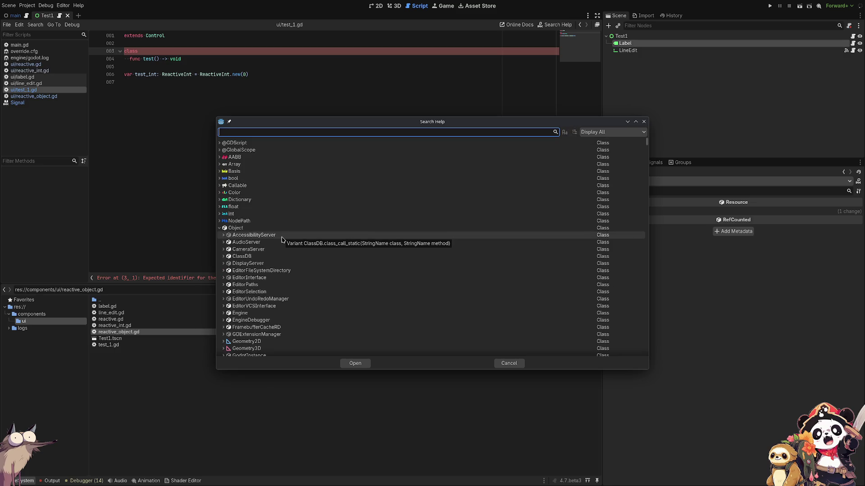
pyautogui.write('class')
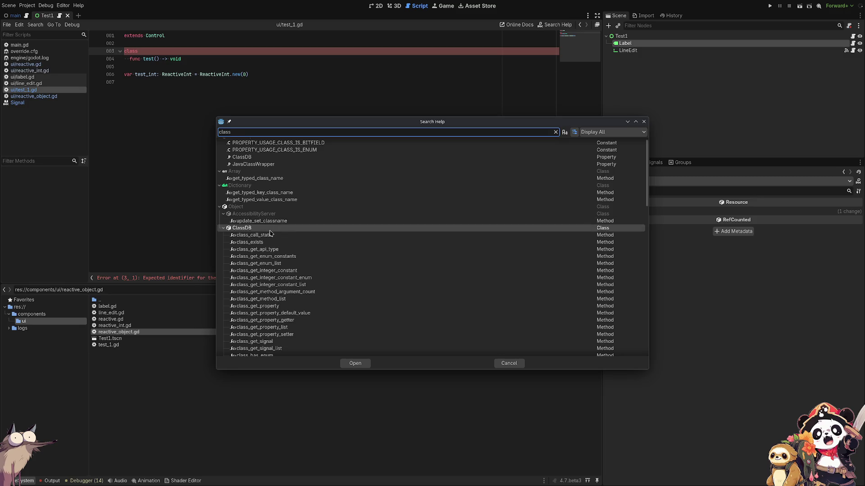
pyautogui.scroll(-8, 280, 225)
pyautogui.scroll(-5, 284, 230)
pyautogui.scroll(-1, 285, 233)
pyautogui.scroll(15, 285, 231)
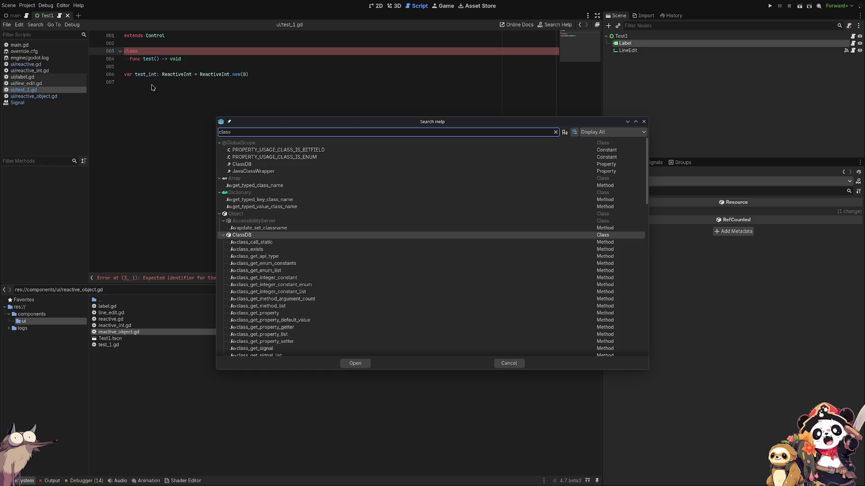
pyautogui.click(513, 363)
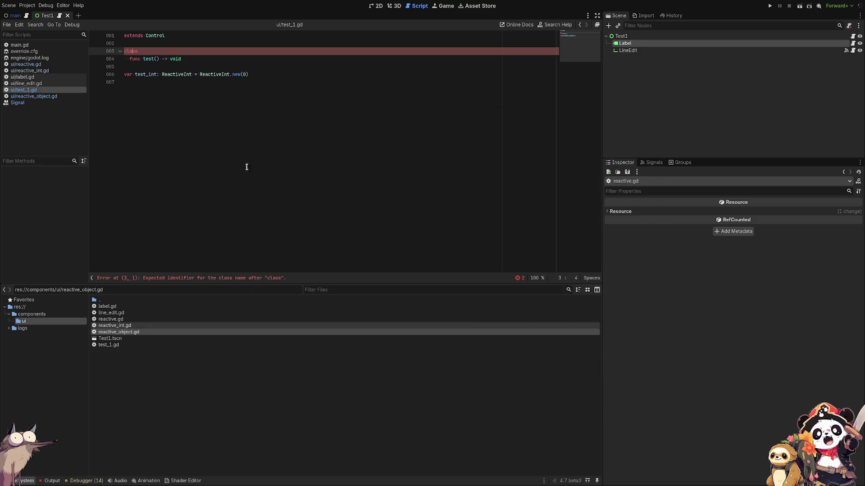
# Complete the header as 'class Test extends ReactiveObject' and save.
pyautogui.click(173, 51)
pyautogui.write('T')
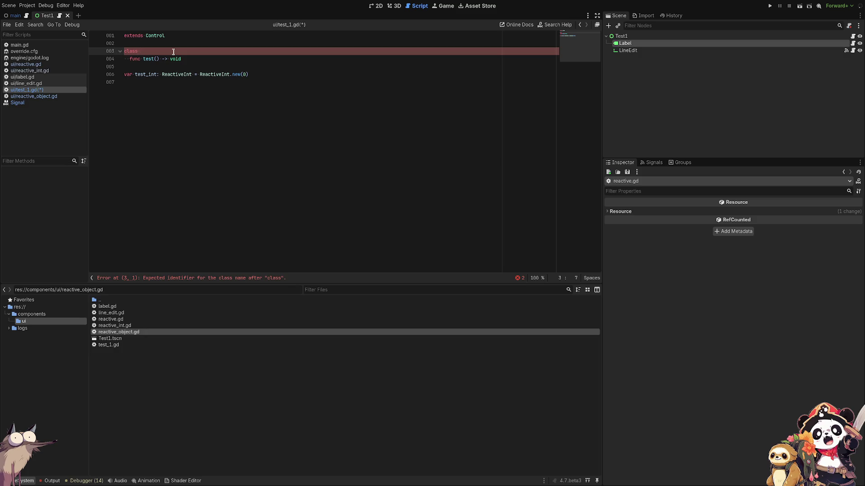
pyautogui.write('est extends ')
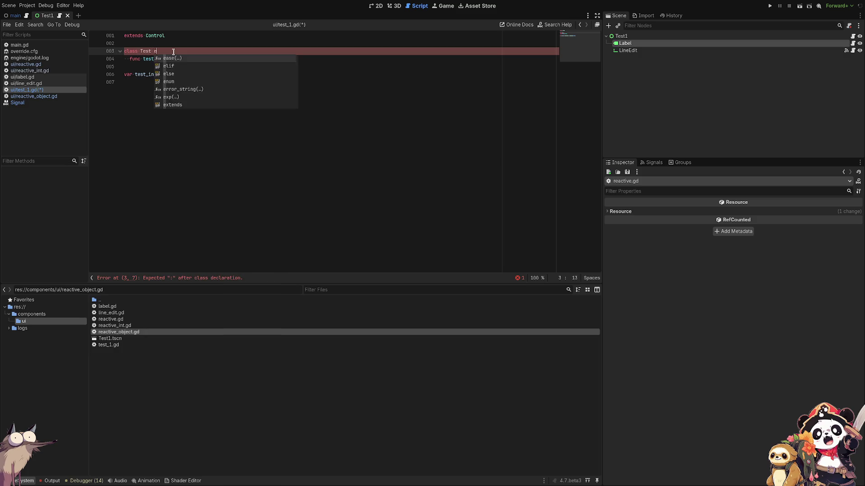
pyautogui.write('Re')
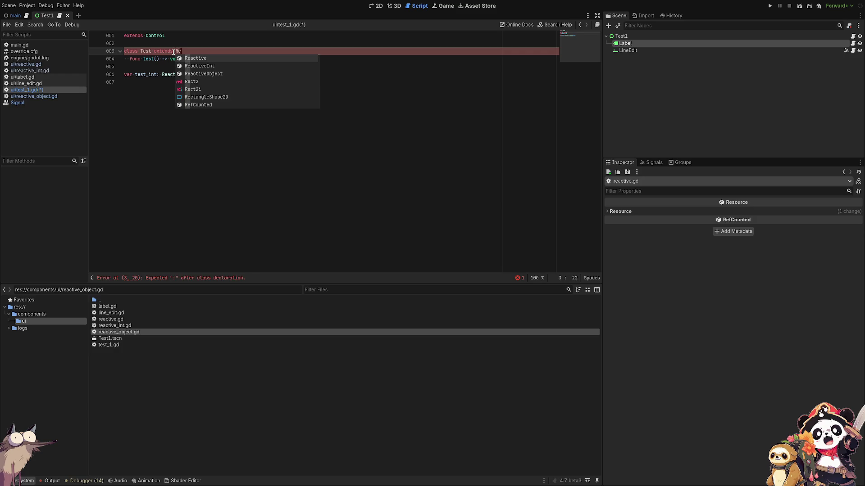
pyautogui.press('Down')
pyautogui.press('Down')
pyautogui.press('Return')
pyautogui.hotkey('ctrl', 's')
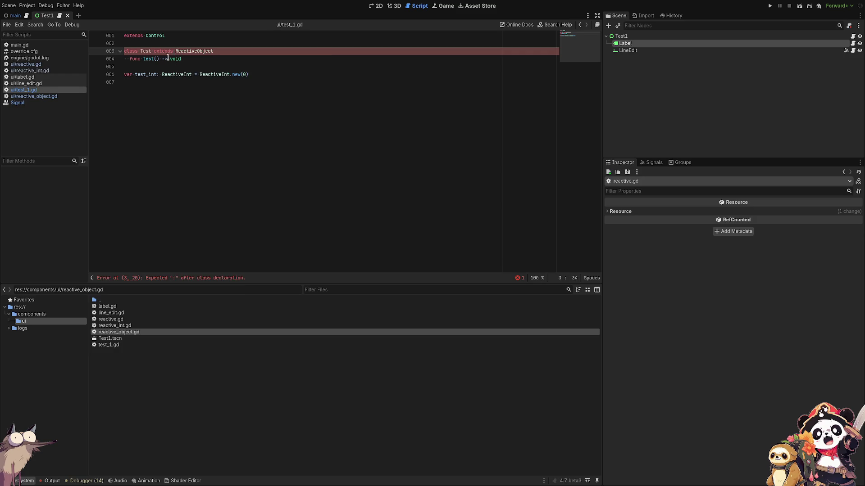
# Delete the func test stub, indent test_int under the class, remove blank lines, and save.
pyautogui.press('Down')
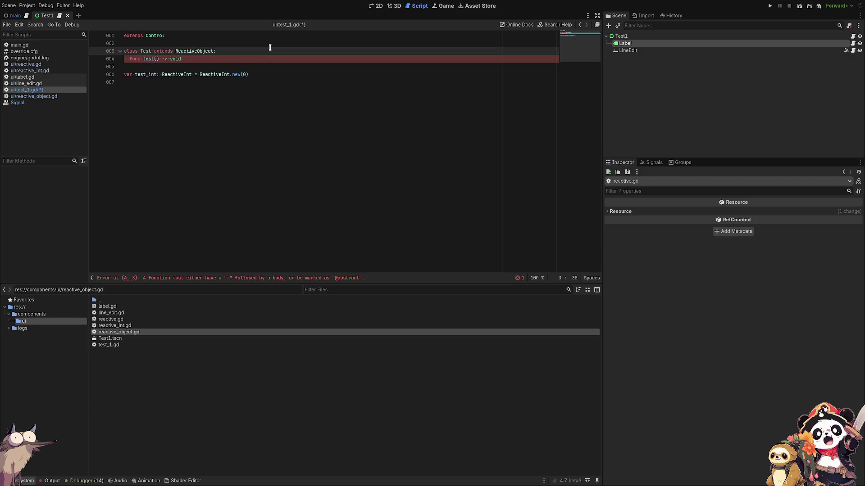
pyautogui.moveTo(189, 59)
pyautogui.mouseDown()
pyautogui.moveTo(72, 51)
pyautogui.moveTo(114, 59)
pyautogui.mouseUp()
pyautogui.press('BackSpace')
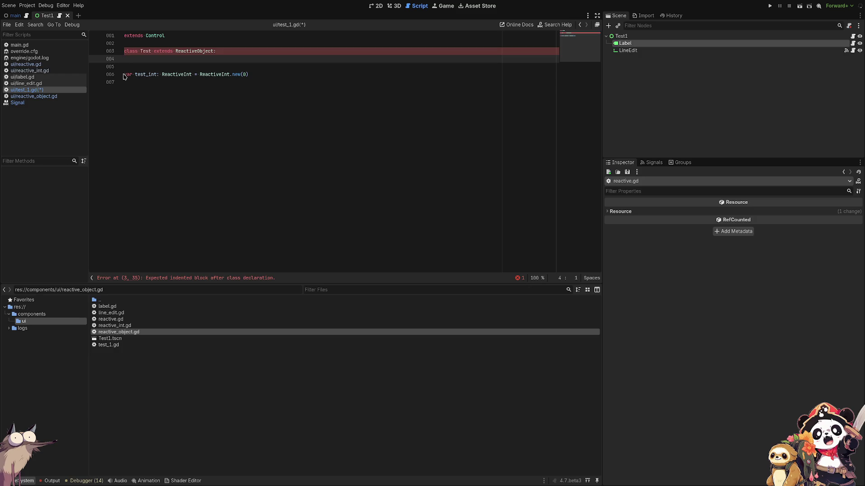
pyautogui.click(125, 75)
pyautogui.press('Up')
pyautogui.press('Down')
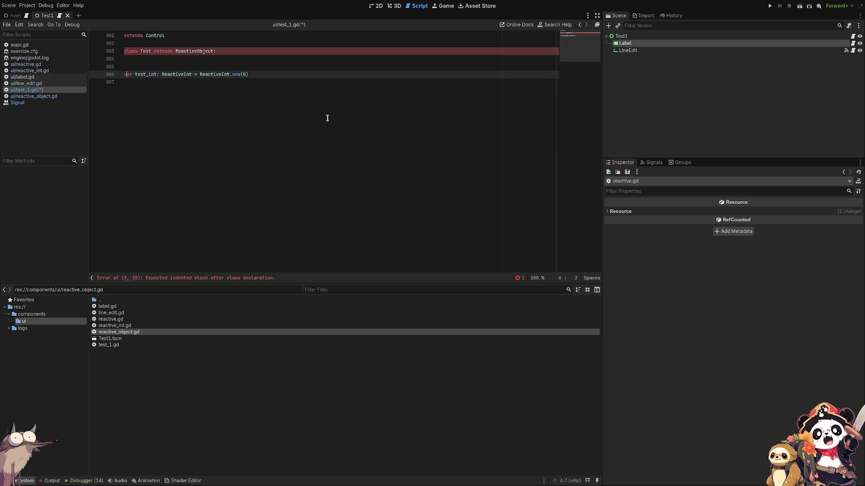
pyautogui.press('Tab')
pyautogui.press('Up')
pyautogui.press('BackSpace')
pyautogui.press('BackSpace')
pyautogui.hotkey('ctrl', 's')
pyautogui.click(159, 67)
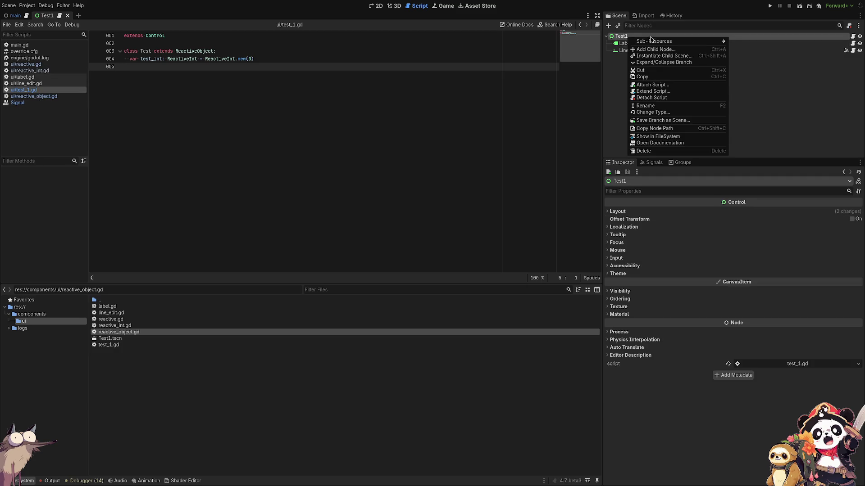
# Create a Label child node, Label2, under Test1 by searching 'labe'.
pyautogui.click(655, 49)
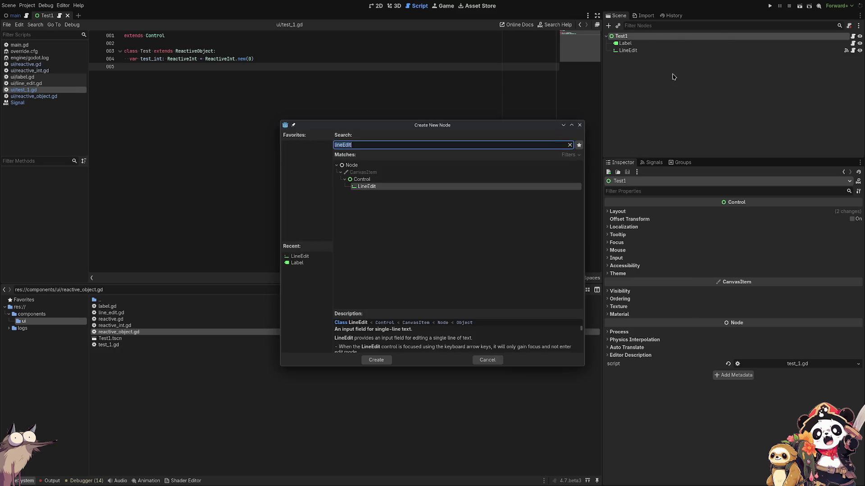
pyautogui.write('labe')
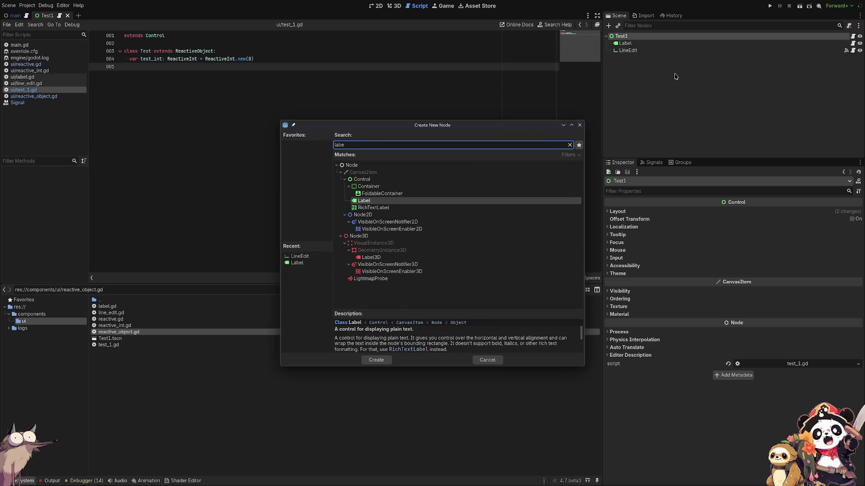
pyautogui.press('Return')
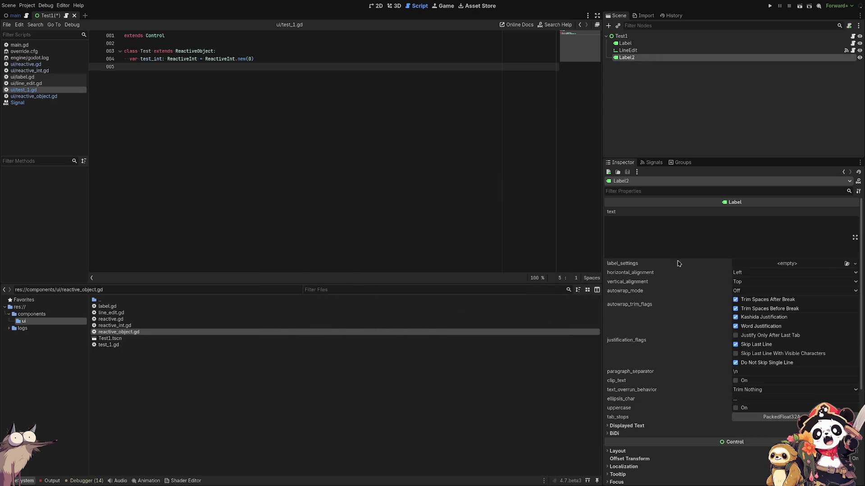
pyautogui.rightClick(642, 58)
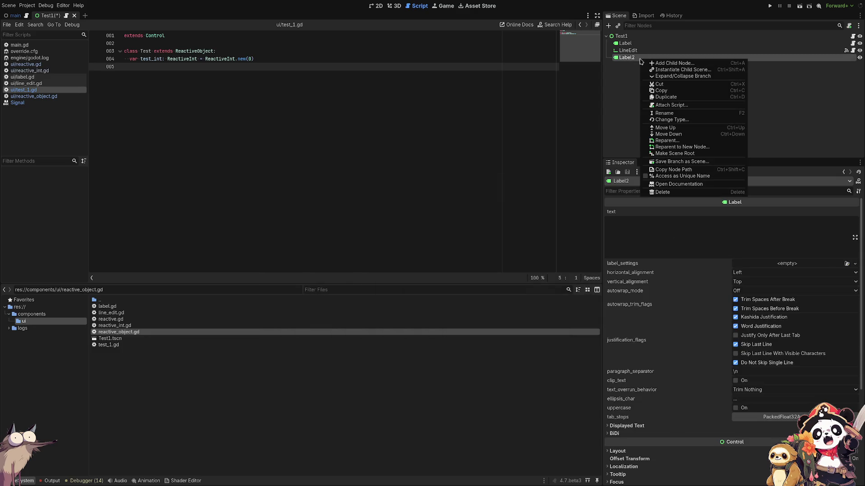
# Attach a new label_2.gd script to Label2 and delete its template code.
pyautogui.click(671, 105)
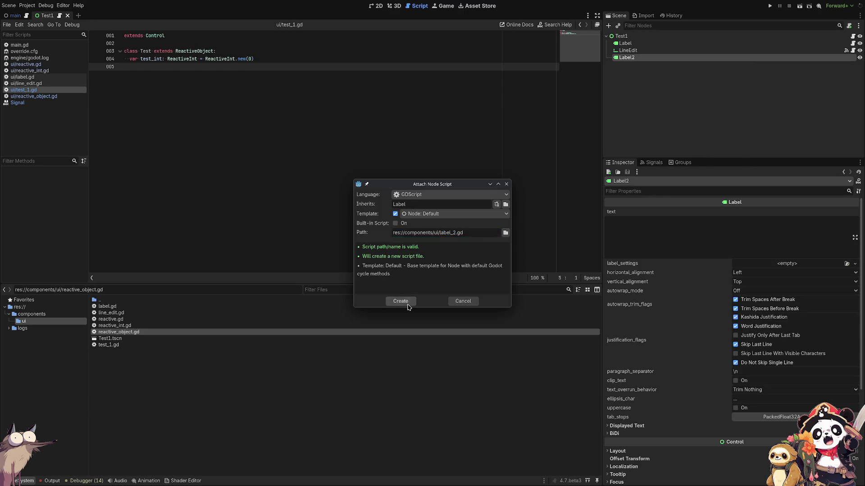
pyautogui.click(407, 304)
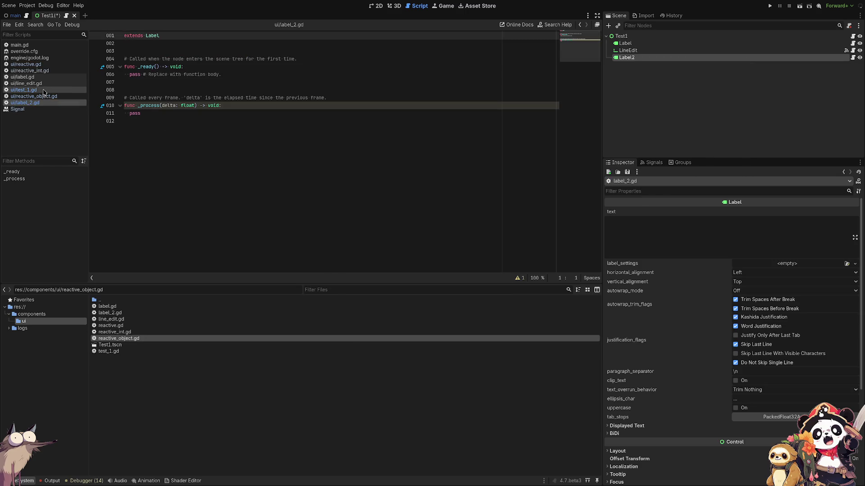
pyautogui.moveTo(261, 133)
pyautogui.mouseDown()
pyautogui.moveTo(129, 75)
pyautogui.moveTo(125, 63)
pyautogui.mouseUp()
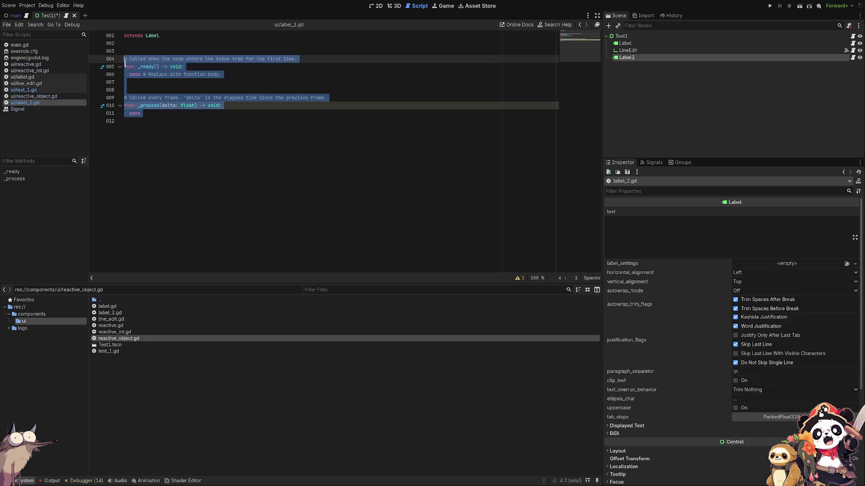
pyautogui.press('BackSpace')
# Paste label.gd's _ready function with the test_int reactive_changed connection into label_2.gd.
pyautogui.click(40, 92)
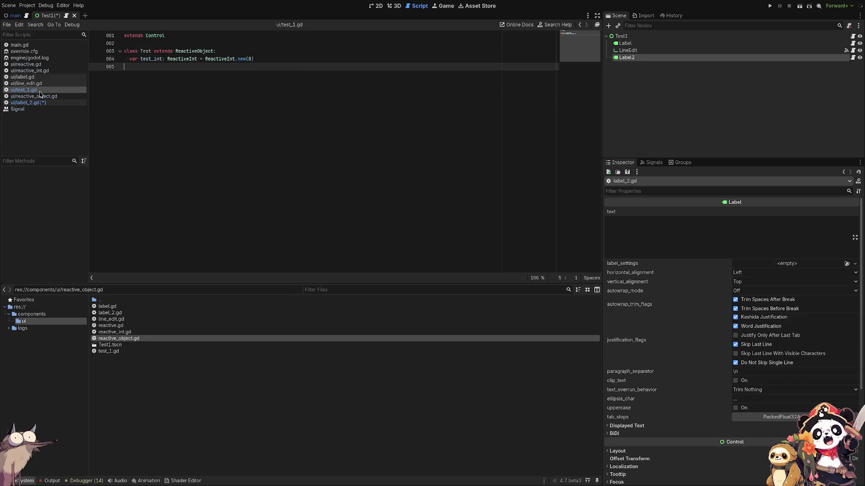
pyautogui.moveTo(302, 63); pyautogui.dragTo(124, 52)
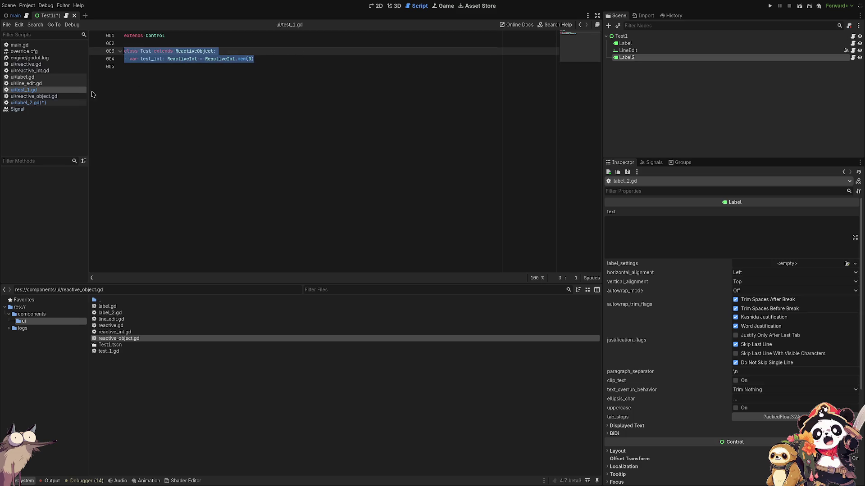
pyautogui.click(36, 78)
pyautogui.moveTo(173, 77); pyautogui.dragTo(92, 52)
pyautogui.hotkey('ctrl', 'c')
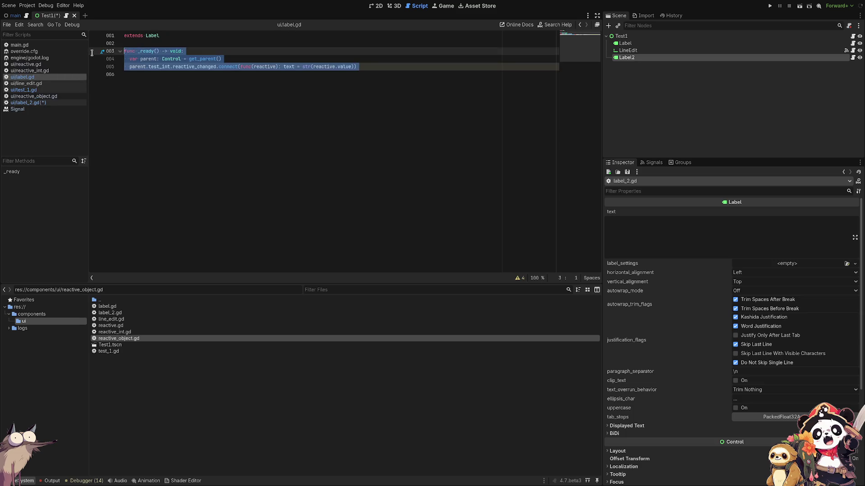
pyautogui.click(34, 96)
pyautogui.click(28, 102)
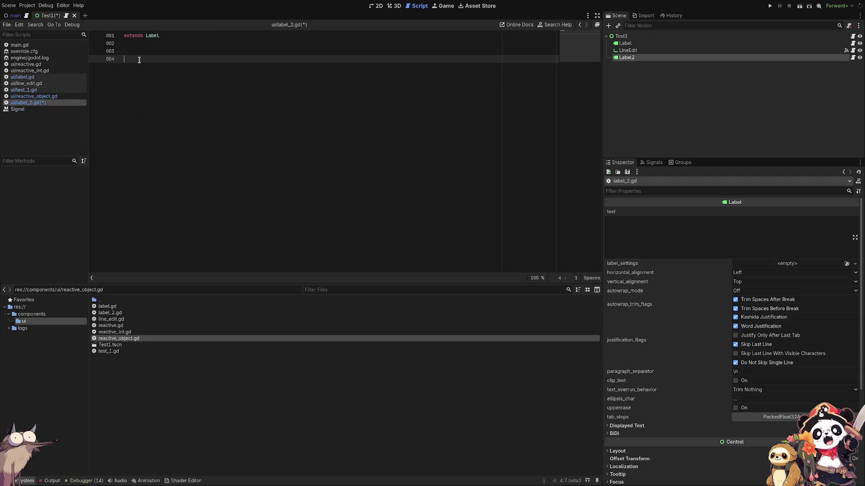
pyautogui.hotkey('ctrl', 'v')
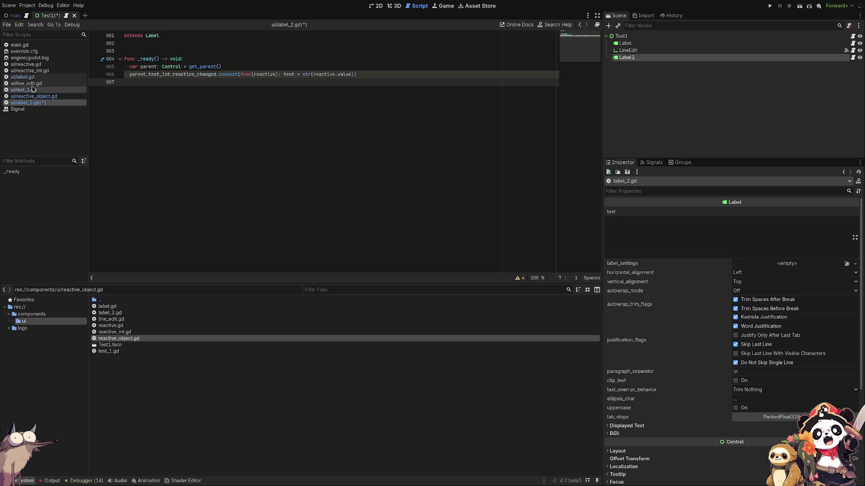
pyautogui.click(23, 77)
pyautogui.click(156, 81)
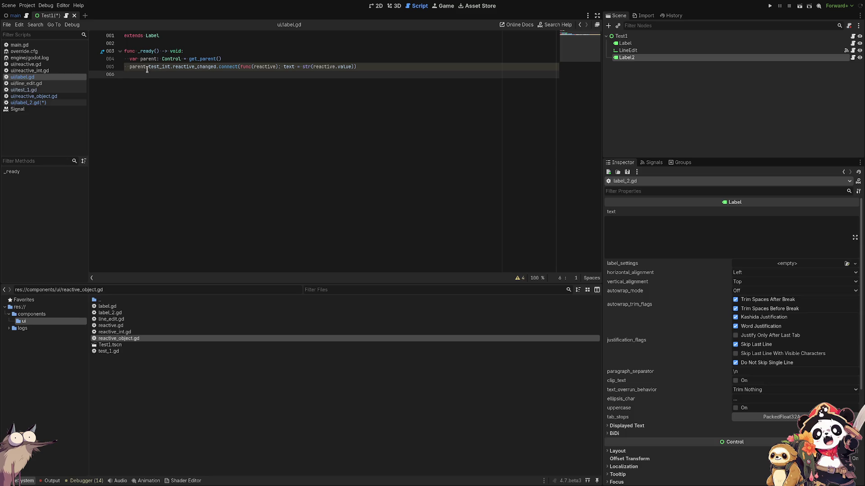
# Insert 'Test.' after 'parent.' on line 5 of label.gd, save, then go to line_edit.gd.
pyautogui.click(150, 67)
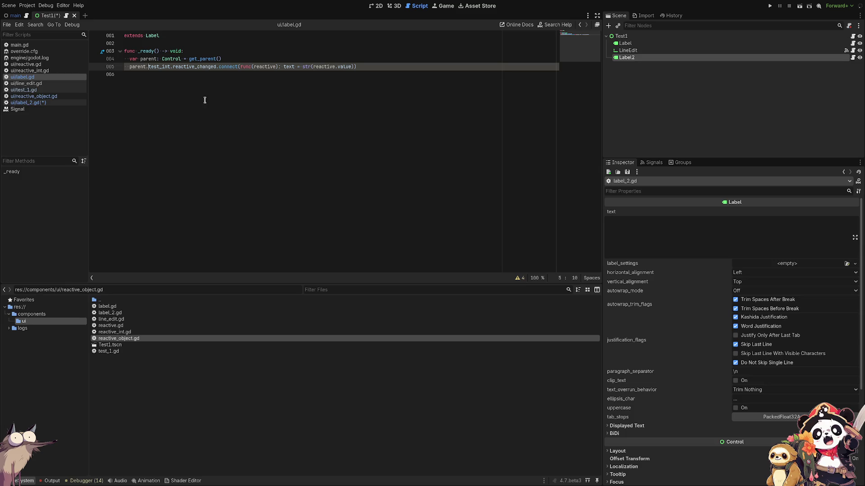
pyautogui.write('Test.')
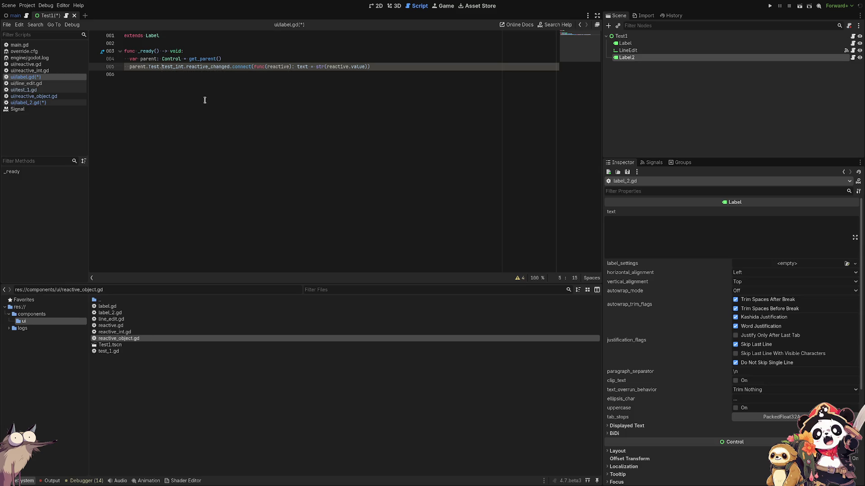
pyautogui.click(202, 90)
pyautogui.hotkey('ctrl', 's')
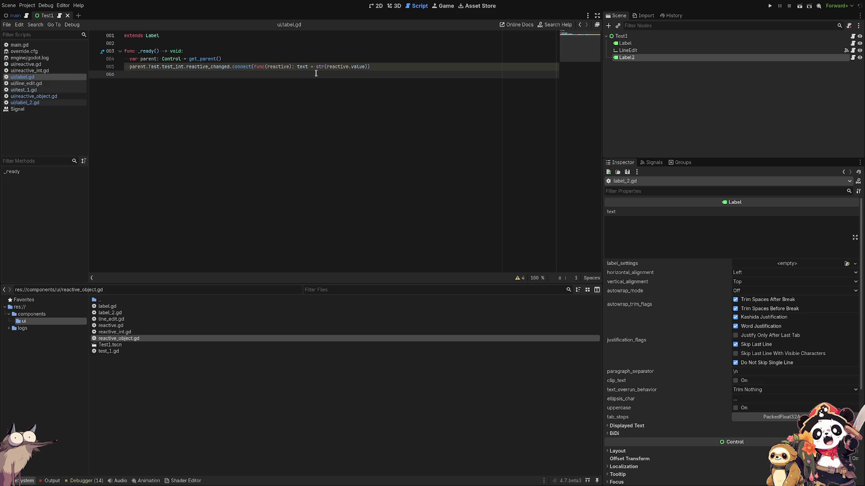
pyautogui.click(35, 83)
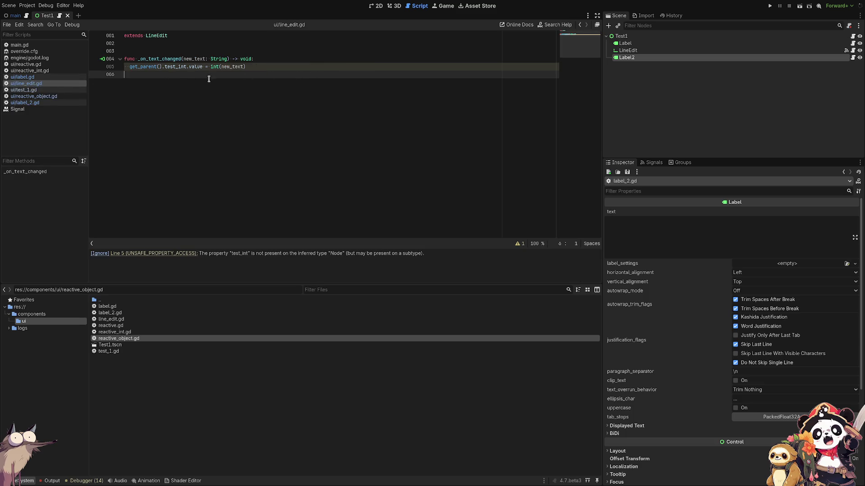
# Insert 'Test.' before test_int on line 5 of line_edit.gd and save the script.
pyautogui.click(165, 67)
pyautogui.write('Test.')
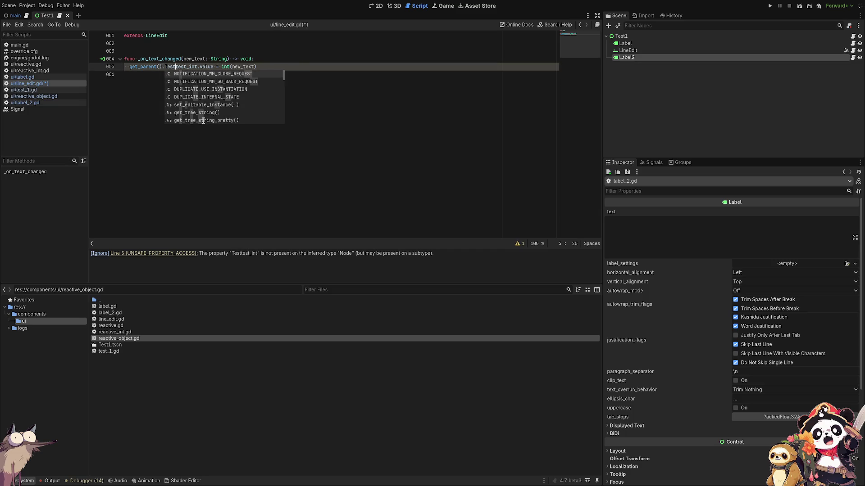
pyautogui.press('Escape')
pyautogui.hotkey('ctrl', 's')
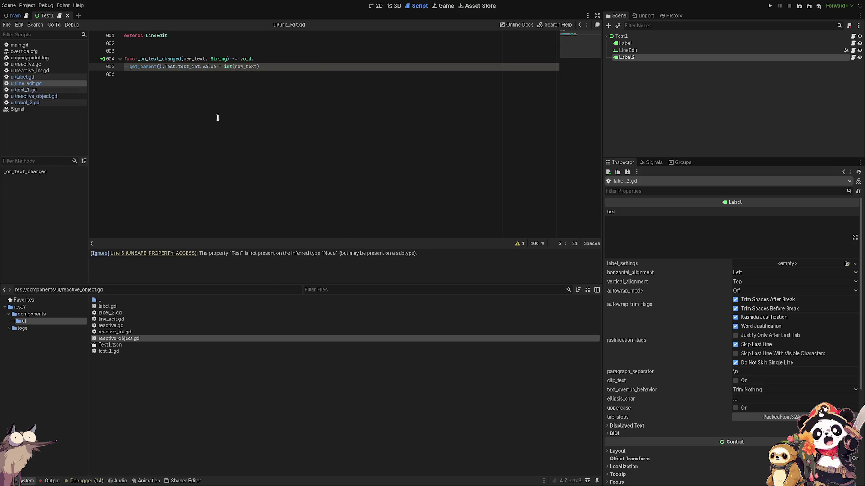
# Check the edited get_parent().Test.test_int line, then return to test_1.gd.
pyautogui.click(212, 76)
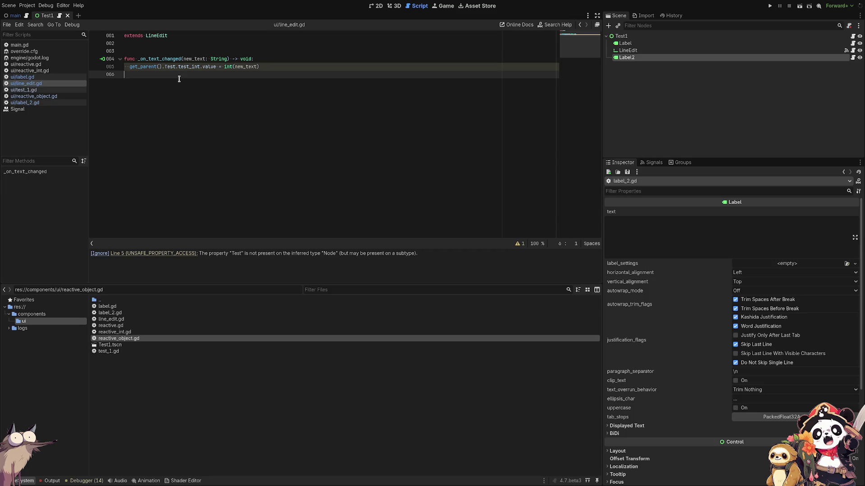
pyautogui.click(176, 66)
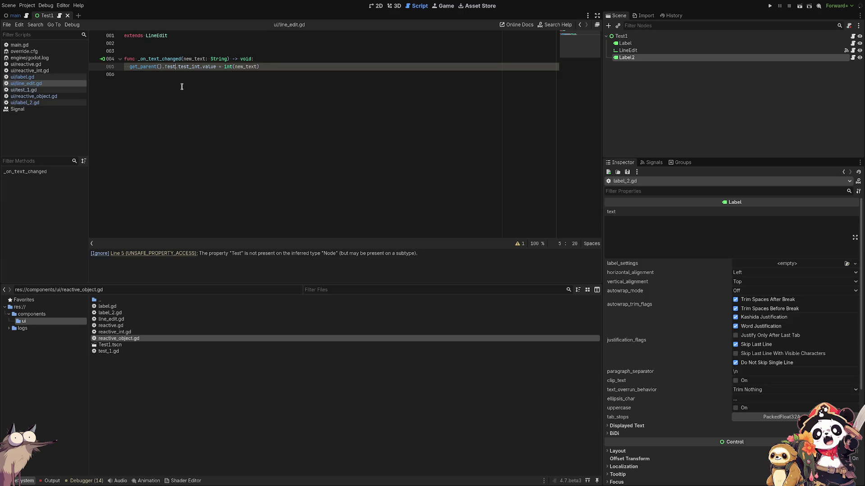
pyautogui.click(181, 86)
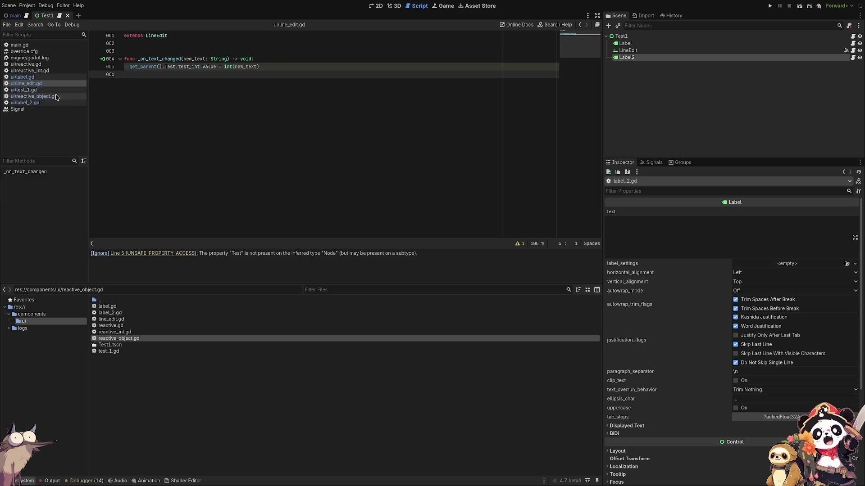
pyautogui.click(57, 91)
# Close reactive_int.gd and reactive.gd from the script list.
pyautogui.click(170, 104)
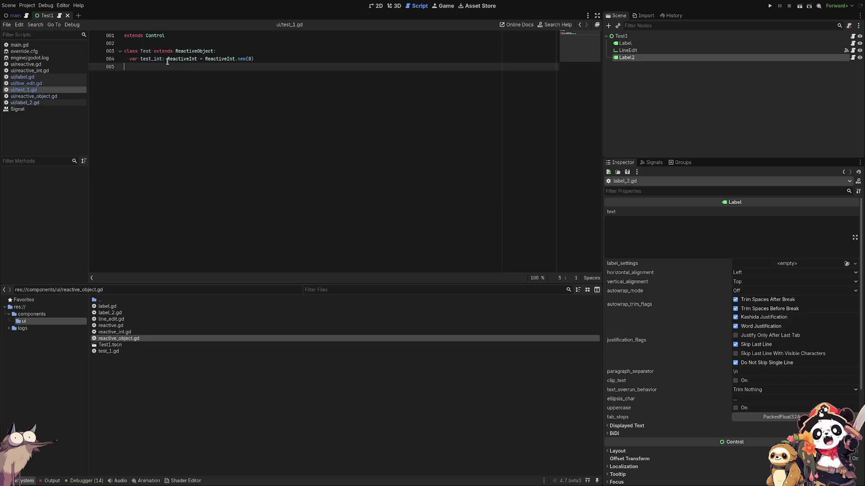
pyautogui.click(44, 97)
pyautogui.rightClick(44, 97)
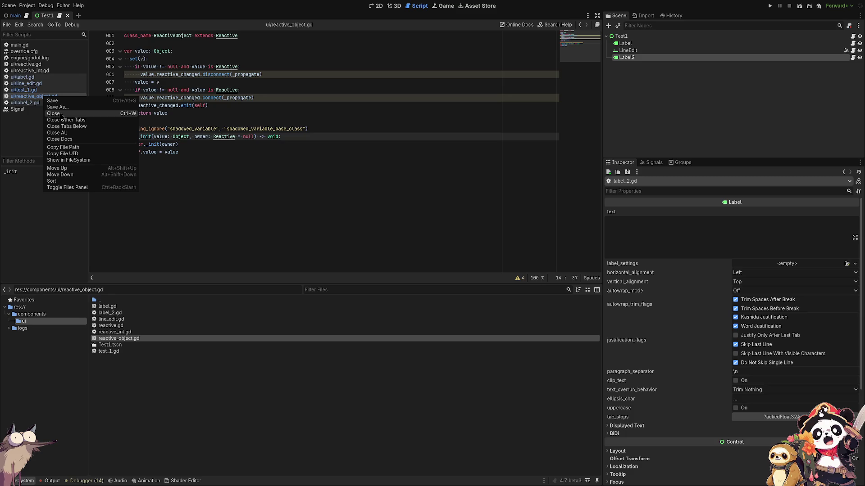
pyautogui.click(27, 71)
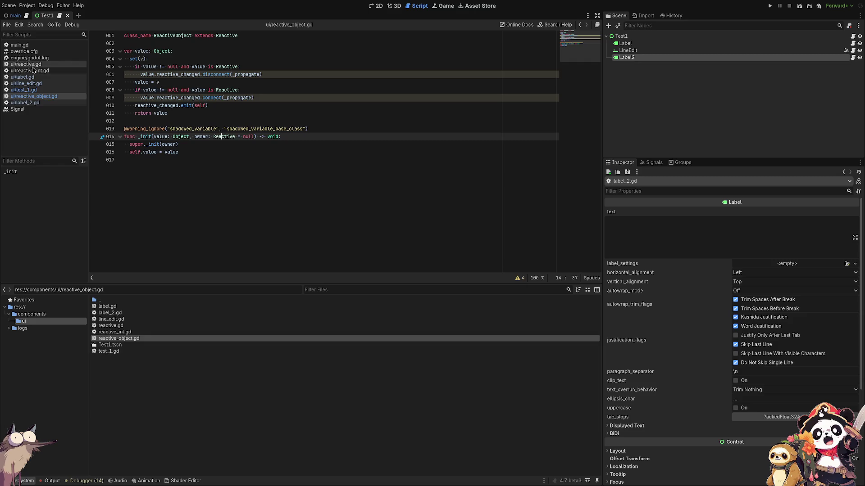
pyautogui.click(27, 70)
pyautogui.rightClick(46, 70)
pyautogui.click(69, 87)
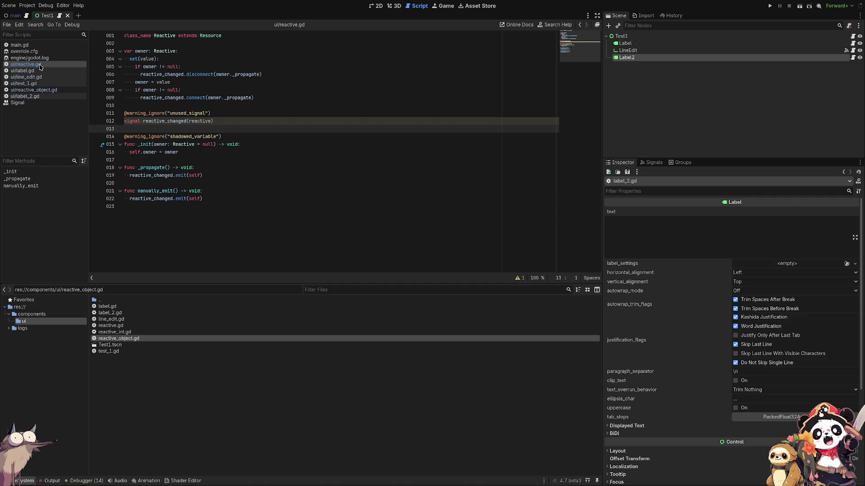
pyautogui.rightClick(41, 67)
pyautogui.click(59, 84)
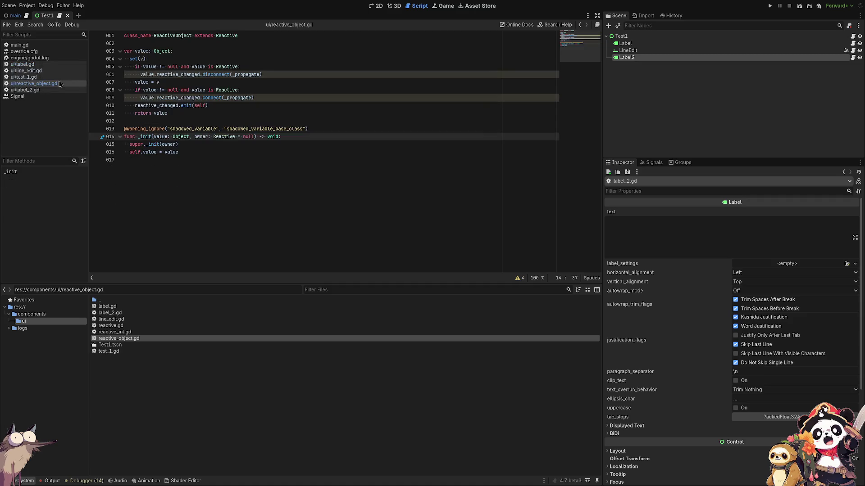
# Close godot.log, override.cfg and main.gd from the script list.
pyautogui.click(38, 62)
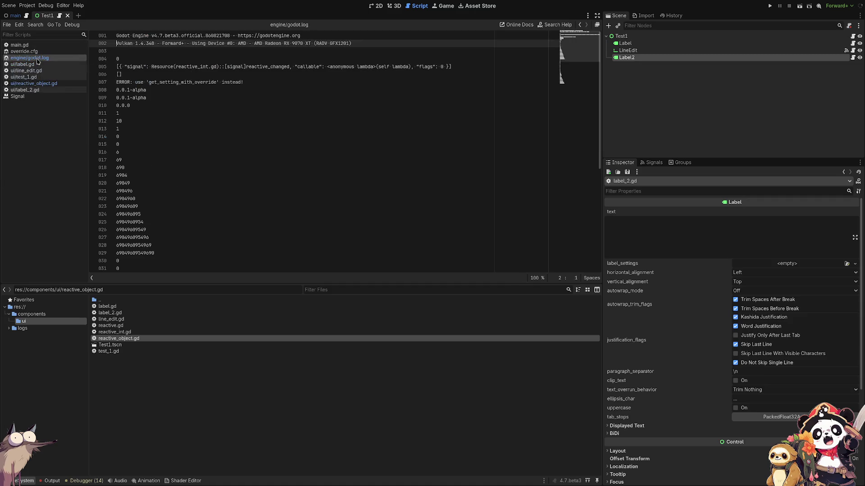
pyautogui.rightClick(40, 59)
pyautogui.click(53, 75)
pyautogui.click(40, 52)
pyautogui.rightClick(40, 51)
pyautogui.click(52, 67)
pyautogui.click(40, 46)
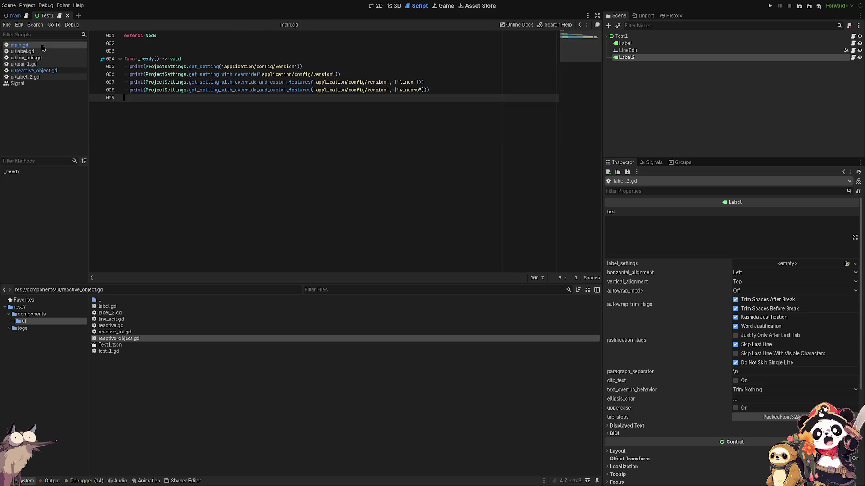
pyautogui.rightClick(43, 46)
pyautogui.click(58, 62)
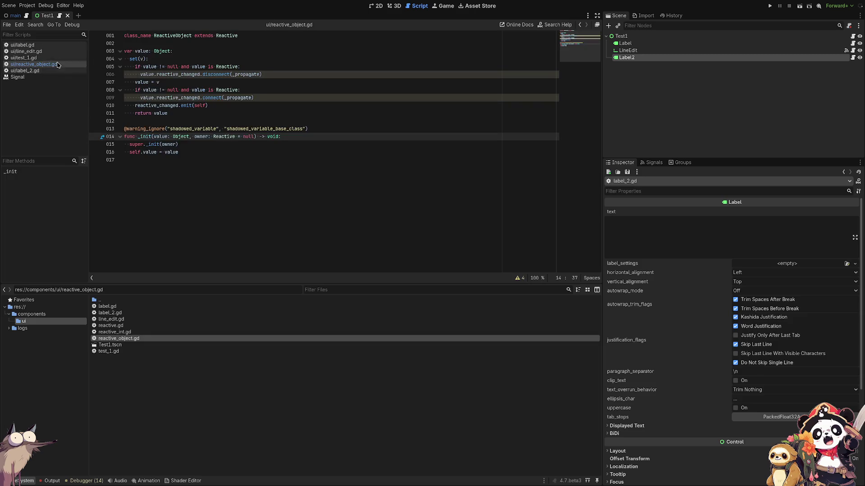
# Step through the remaining scripts and close the Signal documentation, ending on test_1.gd.
pyautogui.click(23, 45)
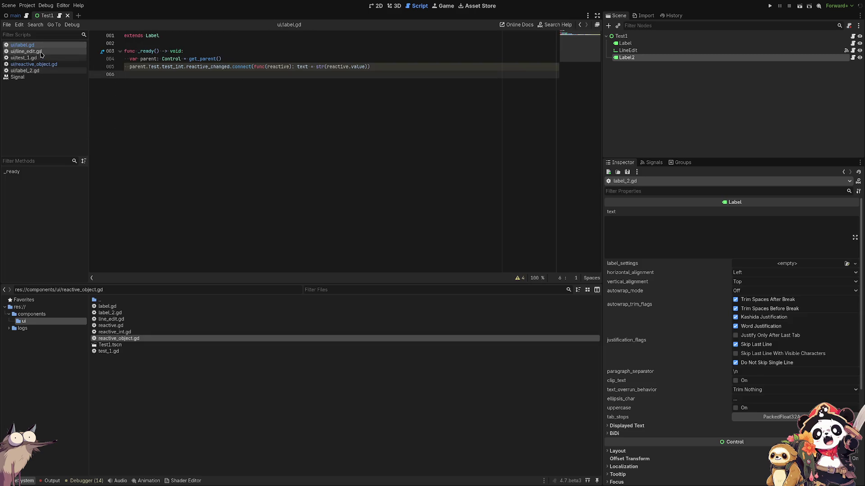
pyautogui.click(45, 51)
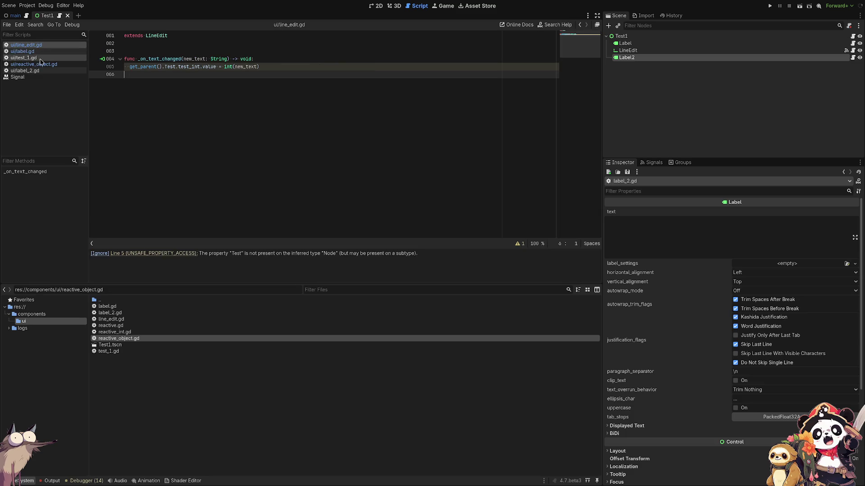
pyautogui.click(27, 58)
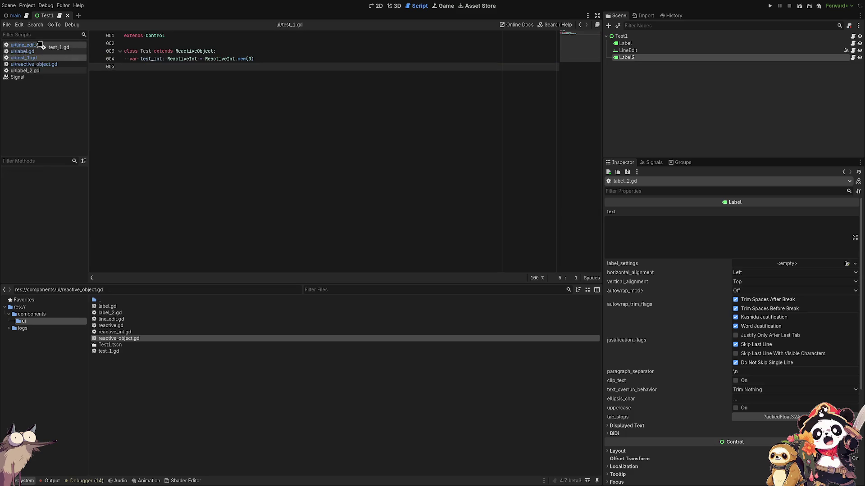
pyautogui.click(45, 71)
pyautogui.click(45, 71)
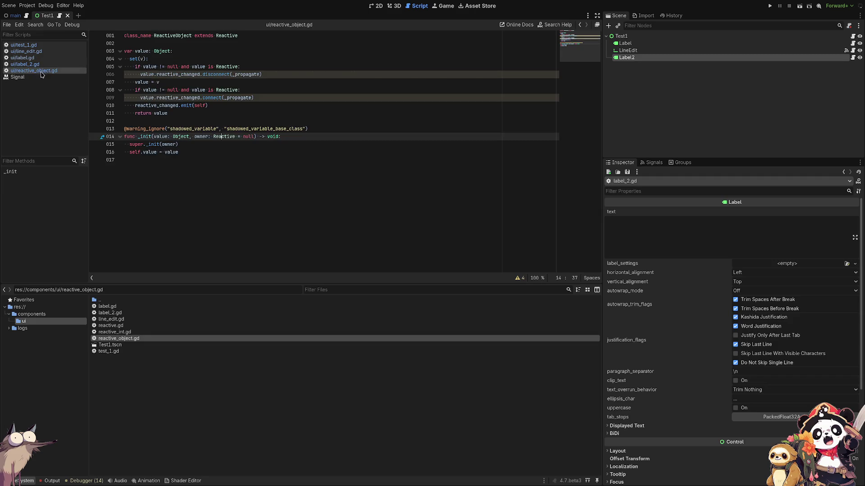
pyautogui.click(41, 77)
pyautogui.rightClick(39, 80)
pyautogui.click(47, 84)
pyautogui.click(43, 51)
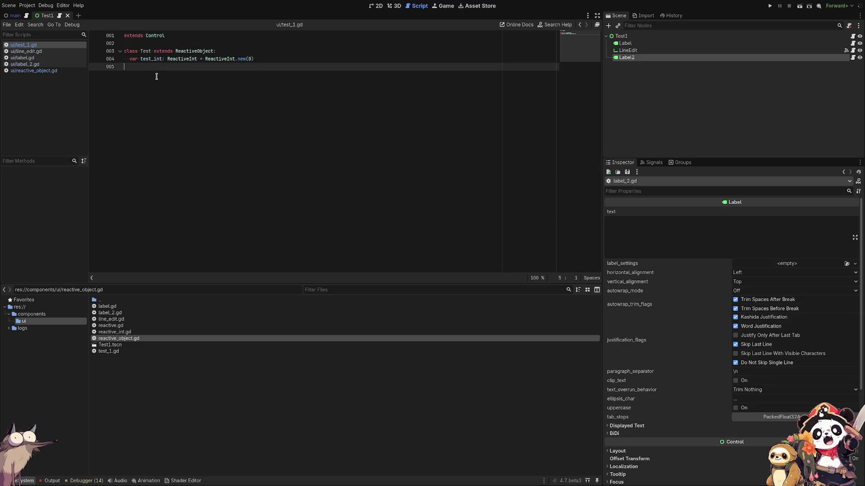
# Check line_edit.gd's get_parent() assignment, then jump from ReactiveObject in test_1.gd to its script.
pyautogui.hotkey('alt', 'Left')
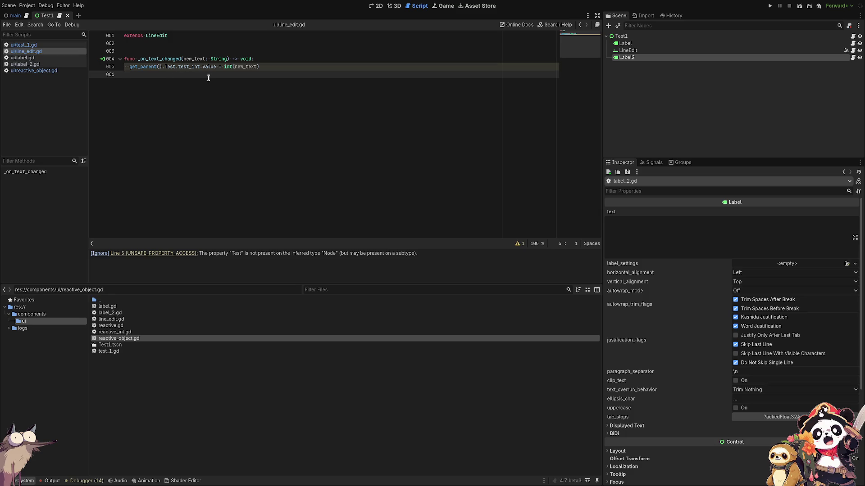
pyautogui.moveTo(130, 66); pyautogui.dragTo(272, 67)
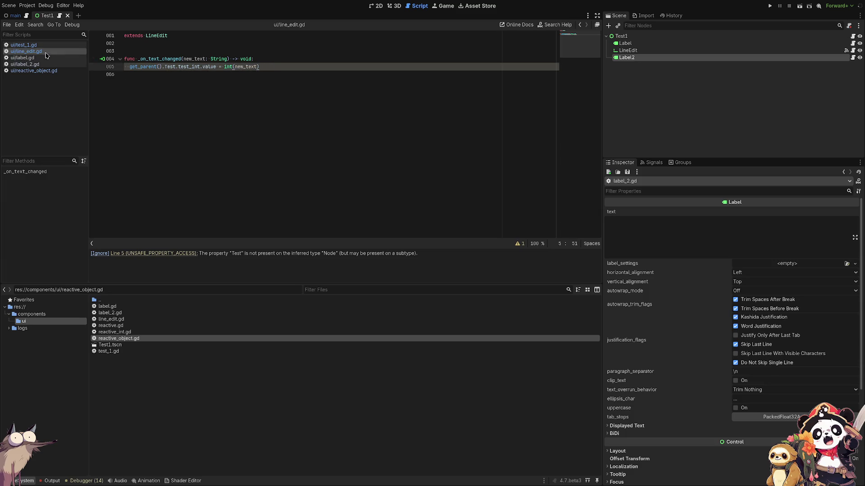
pyautogui.click(27, 45)
pyautogui.click(197, 51)
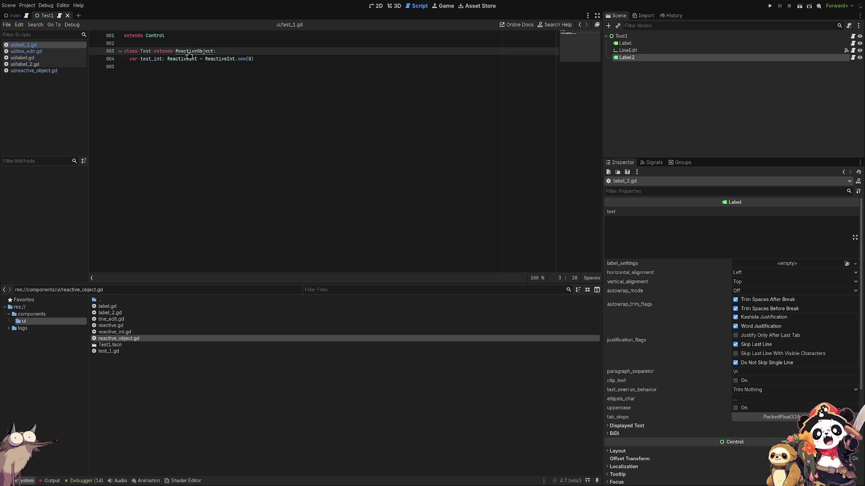
pyautogui.keyDown('ctrl'); pyautogui.click(189, 52); pyautogui.keyUp('ctrl')
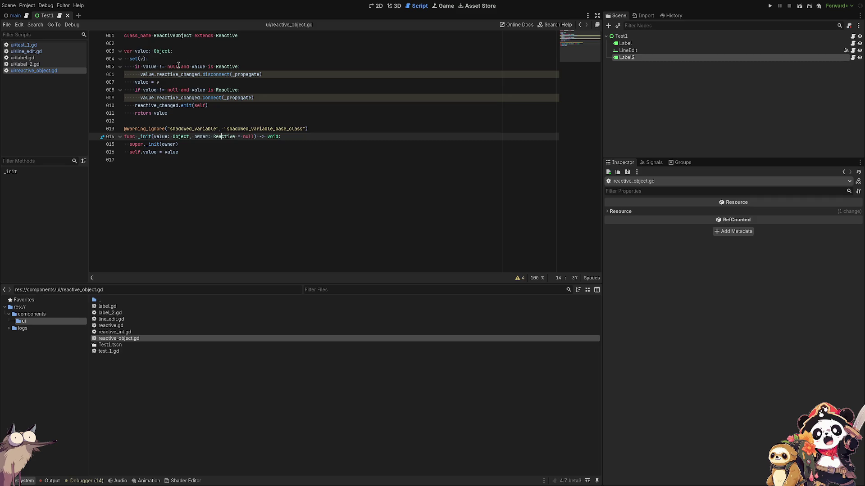
# Browse label_2.gd and line_edit.gd, then return to test_1.gd and select ReactiveObject on line 3.
pyautogui.click(173, 60)
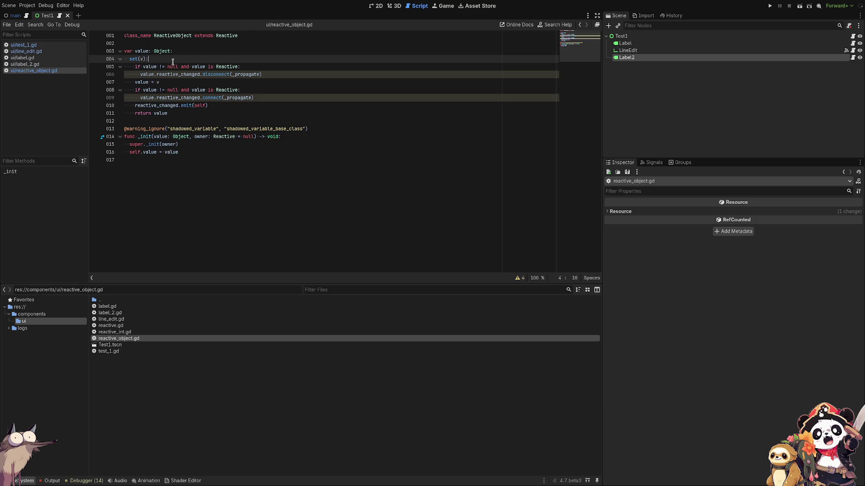
pyautogui.click(26, 64)
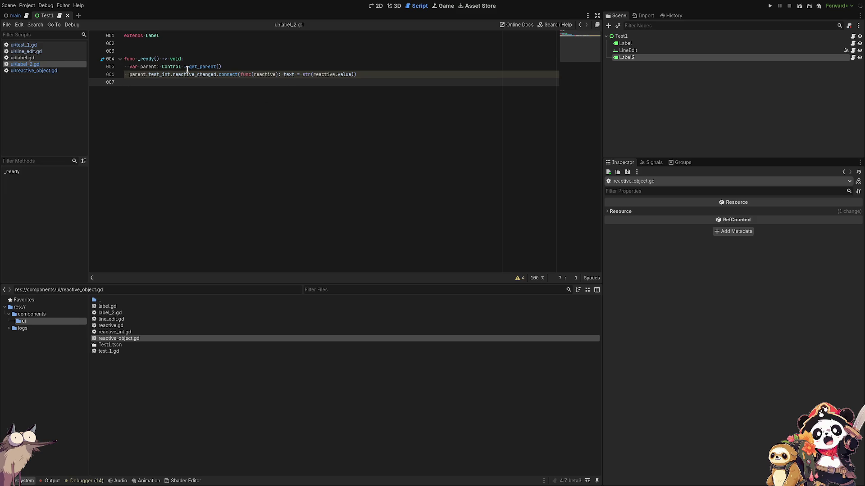
pyautogui.click(25, 51)
pyautogui.click(23, 45)
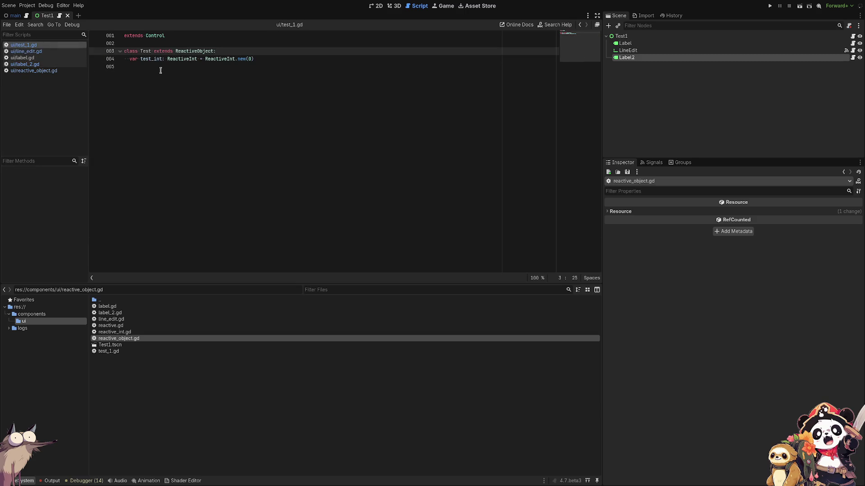
pyautogui.click(170, 84)
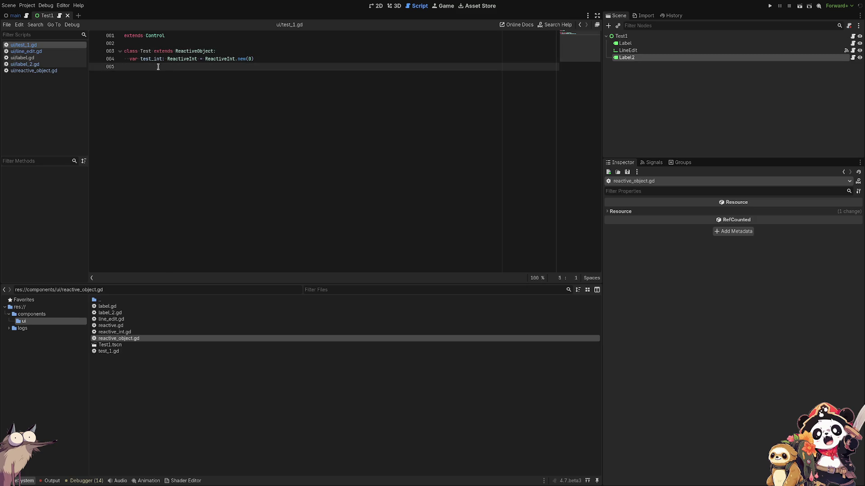
pyautogui.doubleClick(189, 52)
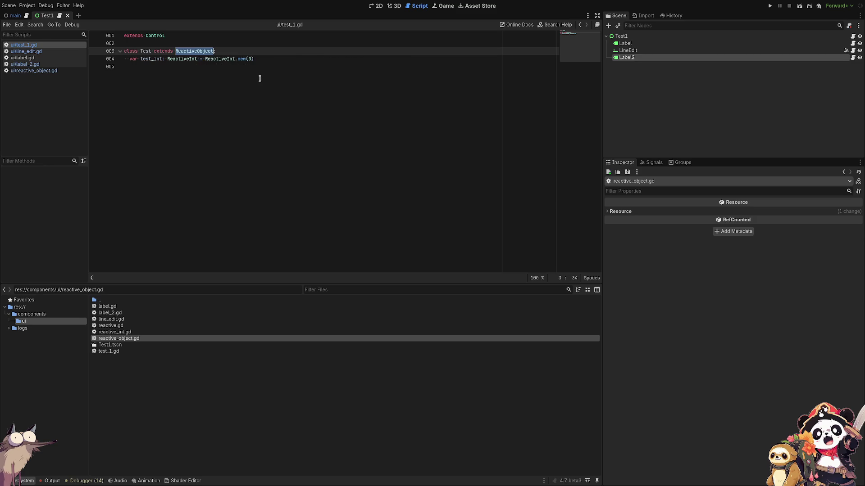
# Change the Test base class to Object and pass Test as a second ReactiveInt.new argument.
pyautogui.write('Object')
pyautogui.press('Escape')
pyautogui.press('Down')
pyautogui.click(248, 59)
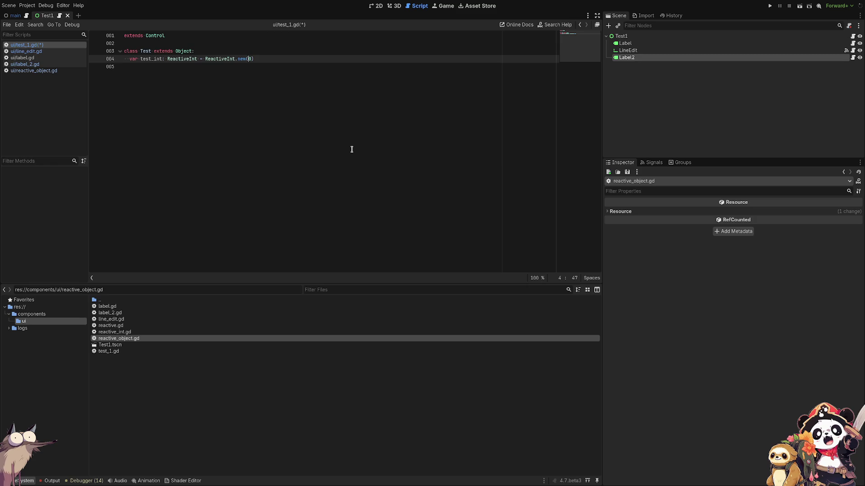
pyautogui.write('self,')
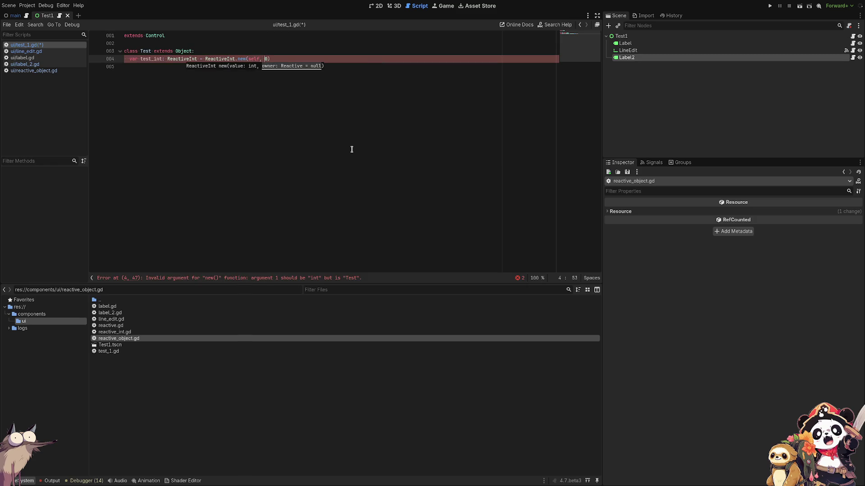
pyautogui.press('Left')
pyautogui.press('BackSpace')
pyautogui.press('BackSpace')
pyautogui.press('BackSpace')
pyautogui.write('Test')
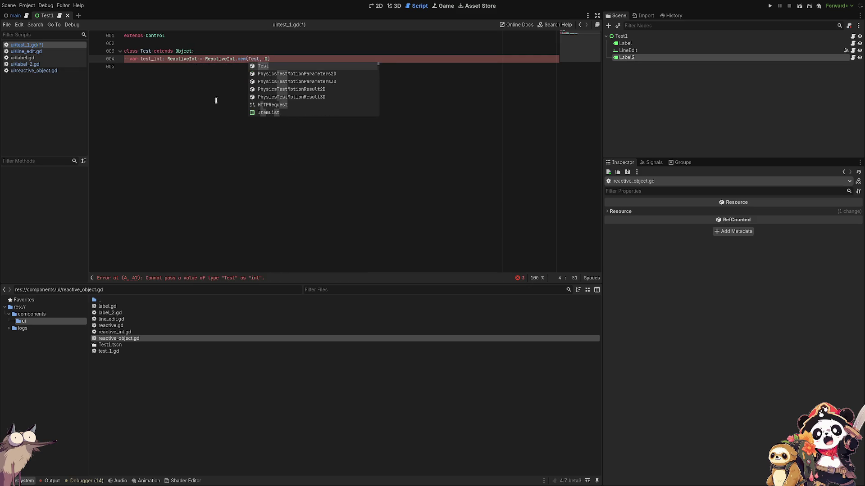
pyautogui.press('BackSpace')
pyautogui.press('BackSpace')
pyautogui.press('BackSpace')
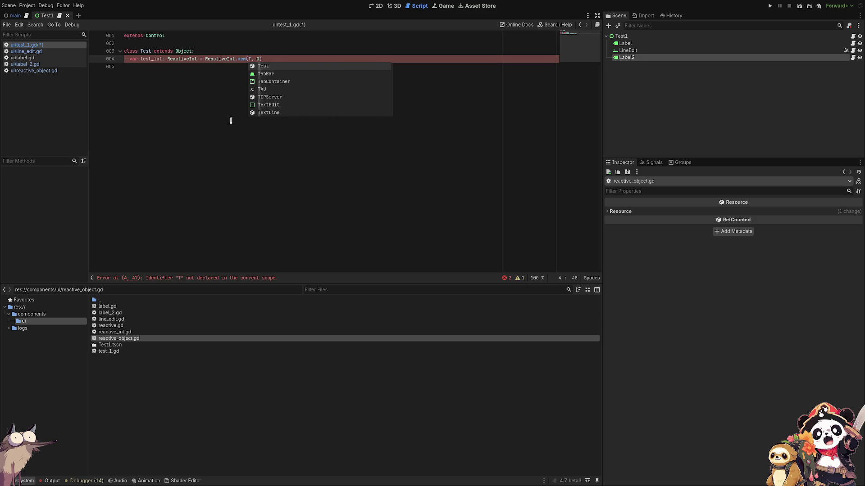
pyautogui.press('Delete')
pyautogui.press('Delete')
pyautogui.write(', Test')
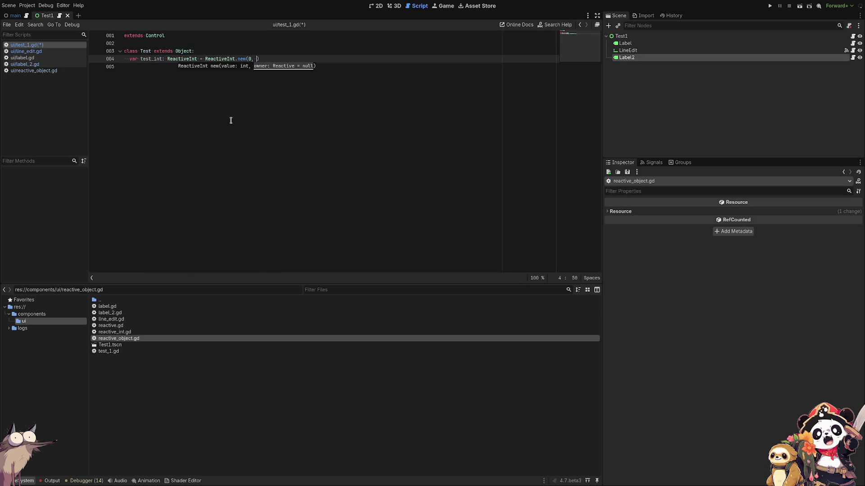
pyautogui.press('Escape')
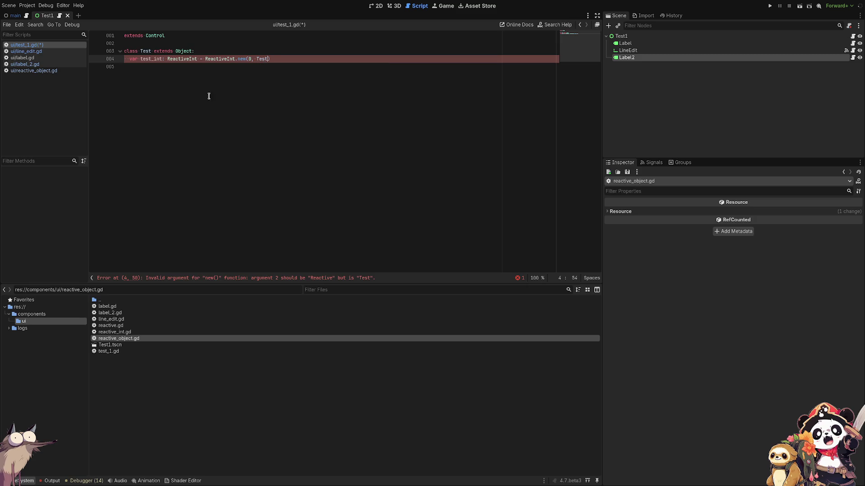
pyautogui.click(234, 93)
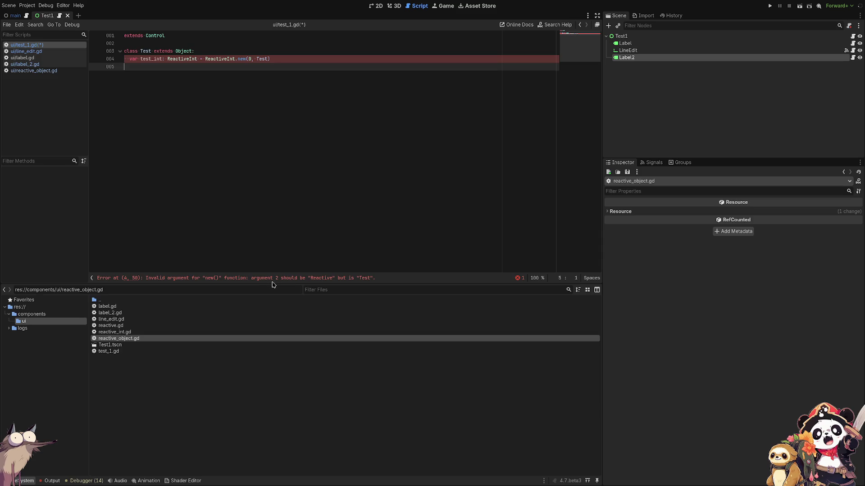
# Restore 'extends ReactiveObject' through autocomplete and save test_1.gd.
pyautogui.click(201, 53)
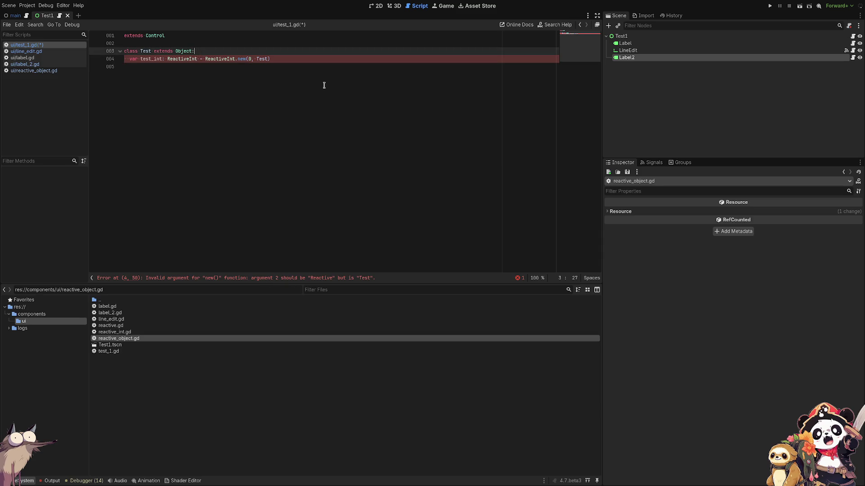
pyautogui.press('BackSpace')
pyautogui.press('BackSpace')
pyautogui.press('BackSpace')
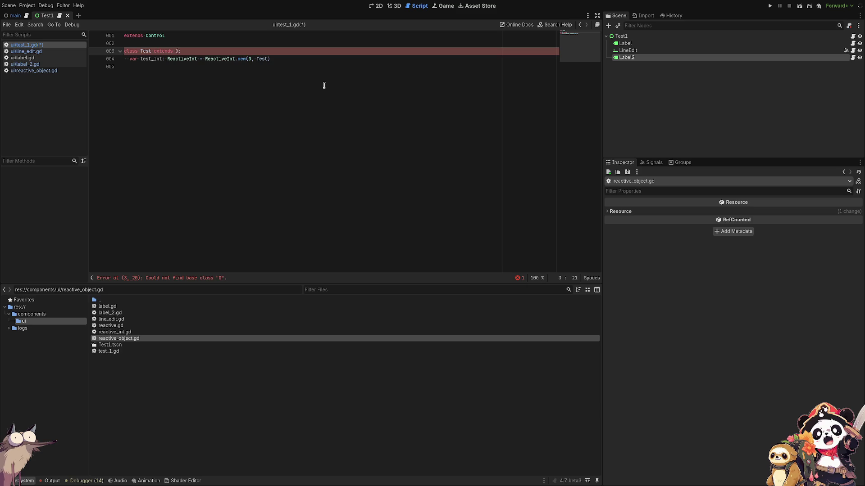
pyautogui.write('Re')
pyautogui.press('Down')
pyautogui.press('Down')
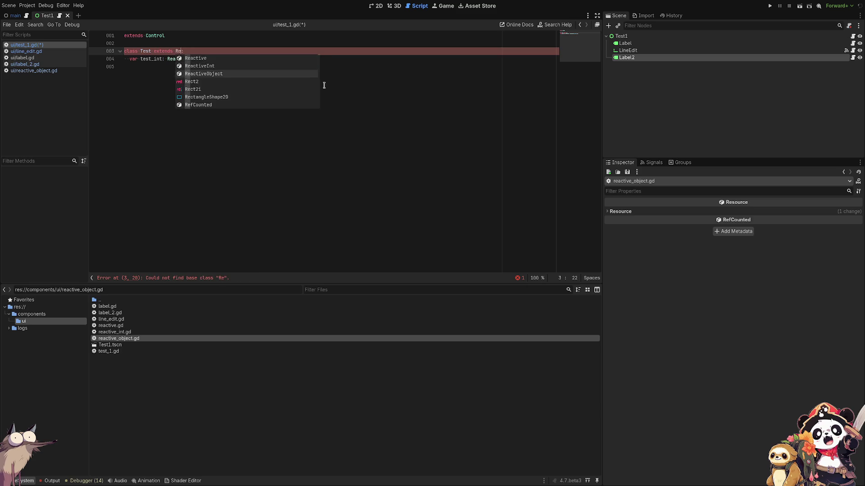
pyautogui.press('Return')
pyautogui.hotkey('ctrl', 's')
# Replace the Test argument with self so test_int is ReactiveInt.new(0, self), and save.
pyautogui.click(281, 99)
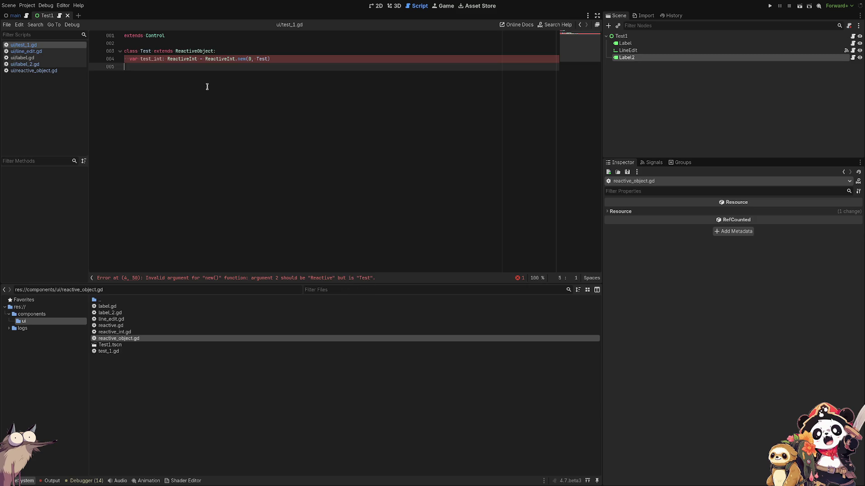
pyautogui.doubleClick(258, 60)
pyautogui.press('BackSpace')
pyautogui.press('BackSpace')
pyautogui.press('BackSpace')
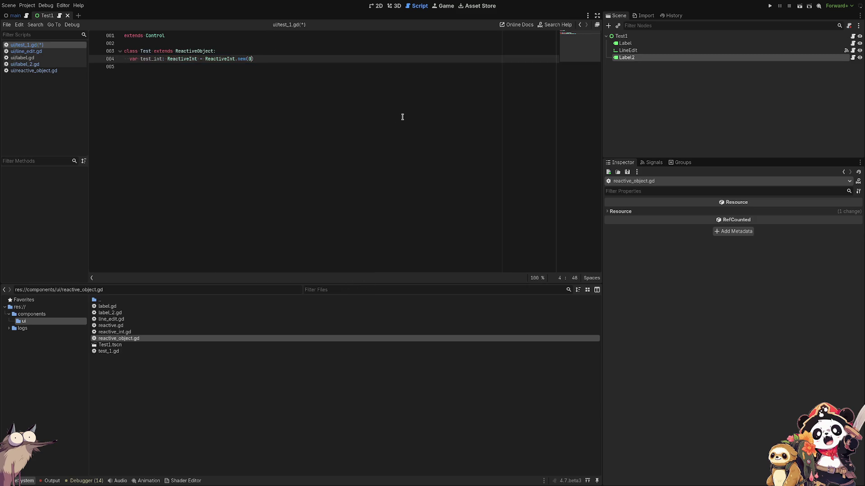
pyautogui.write(', self')
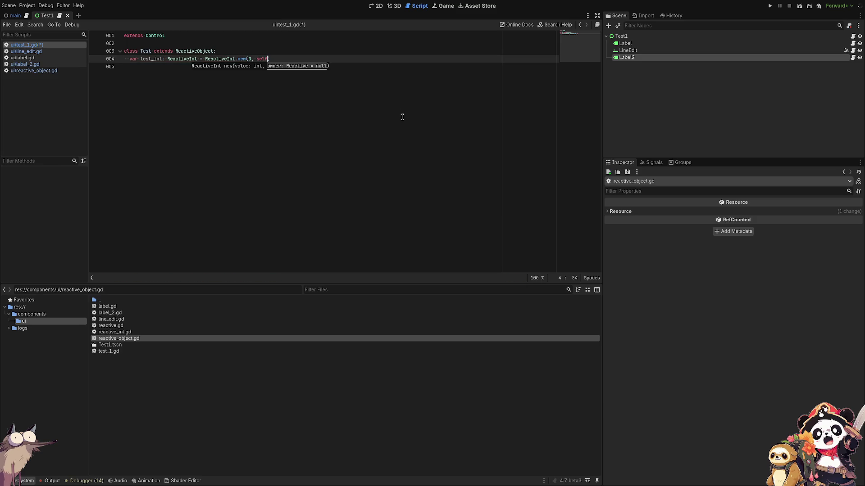
pyautogui.hotkey('ctrl', 's')
pyautogui.press('Down')
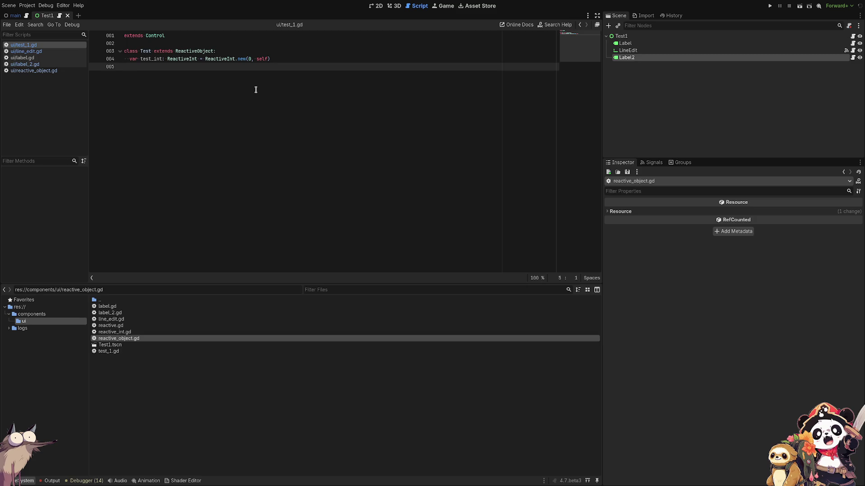
pyautogui.click(27, 51)
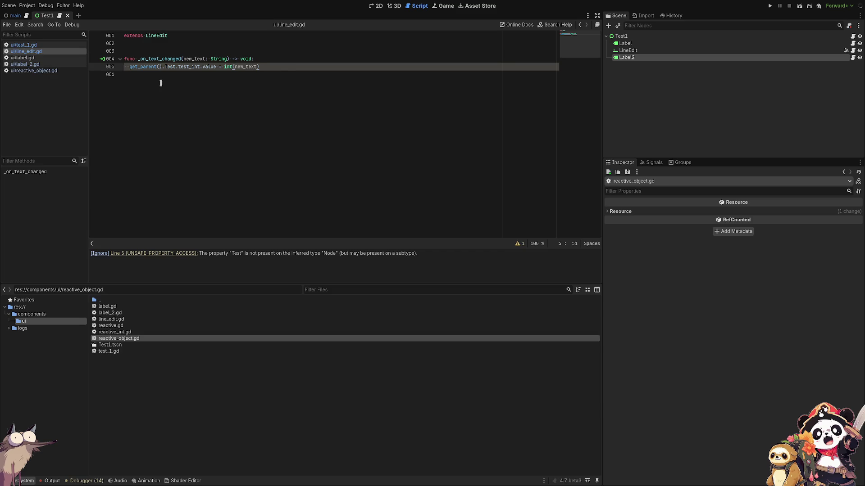
# Review reactive_object.gd and test_1.gd's Test class with its ReactiveInt.new(0, self) line.
pyautogui.click(59, 71)
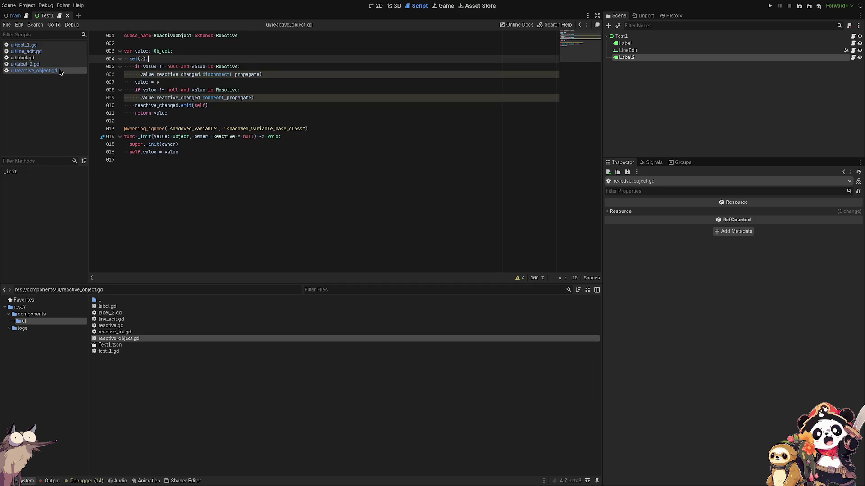
pyautogui.click(50, 53)
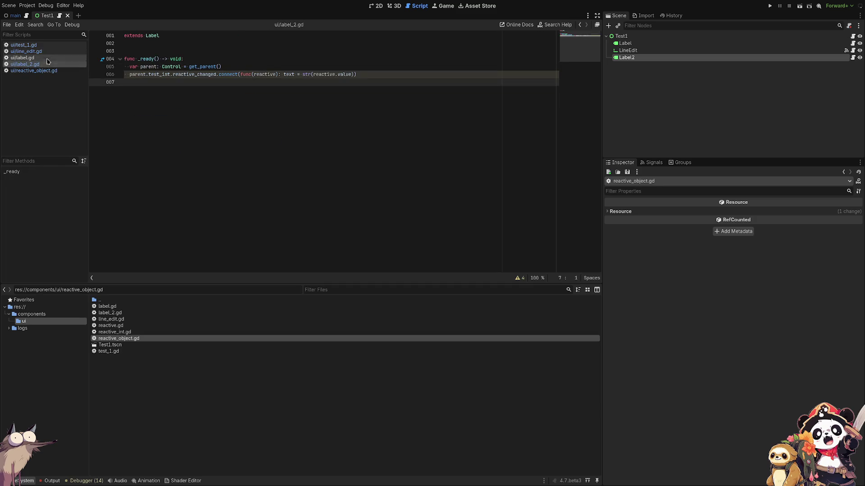
pyautogui.click(51, 45)
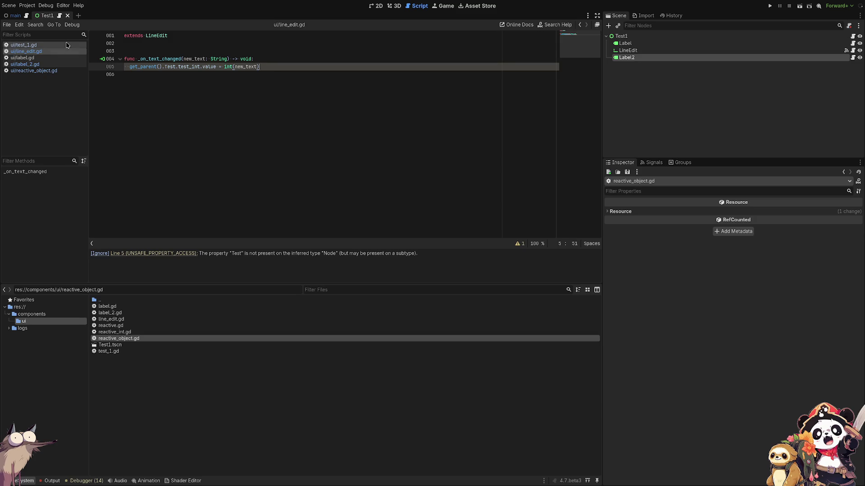
pyautogui.click(187, 51)
pyautogui.click(160, 68)
pyautogui.doubleClick(182, 59)
pyautogui.click(193, 70)
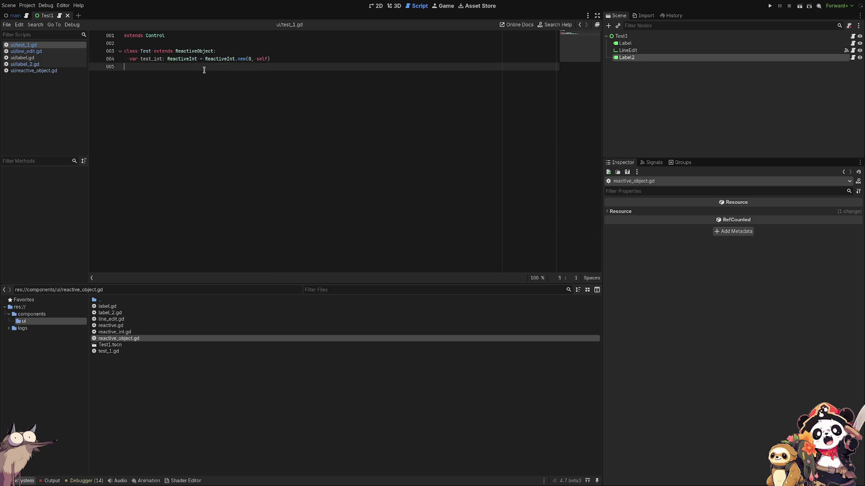
pyautogui.doubleClick(251, 59)
pyautogui.doubleClick(259, 59)
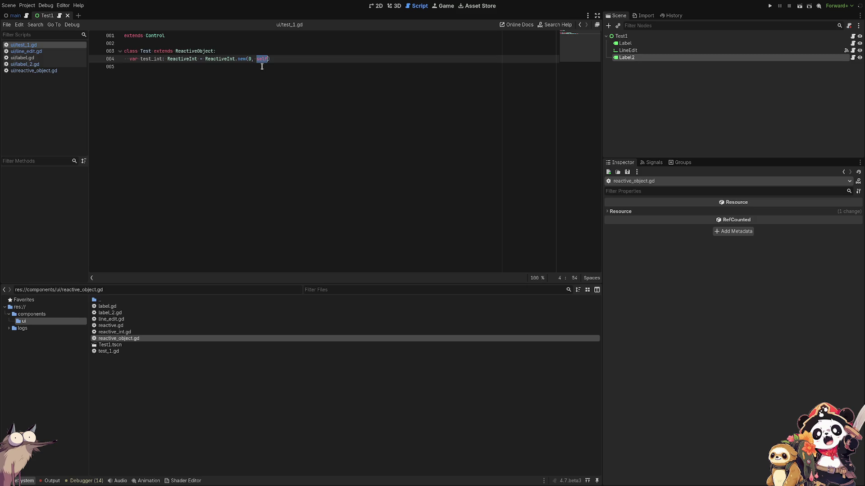
pyautogui.moveTo(127, 51); pyautogui.dragTo(238, 47)
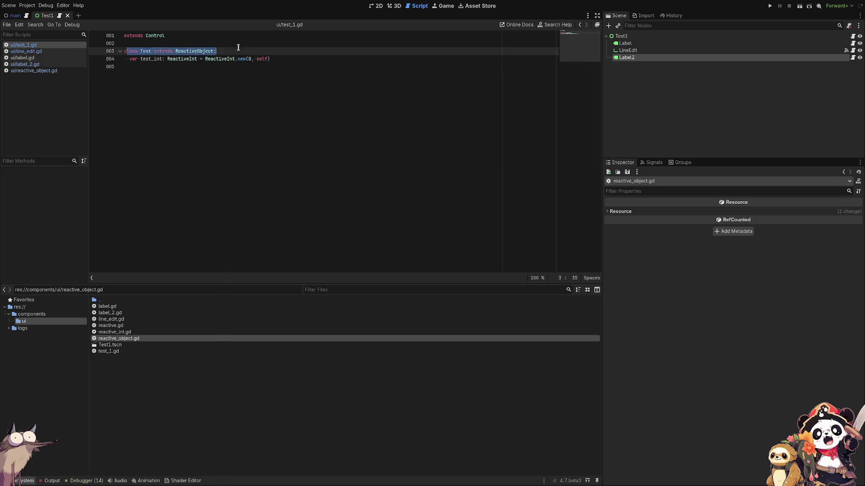
pyautogui.click(258, 59)
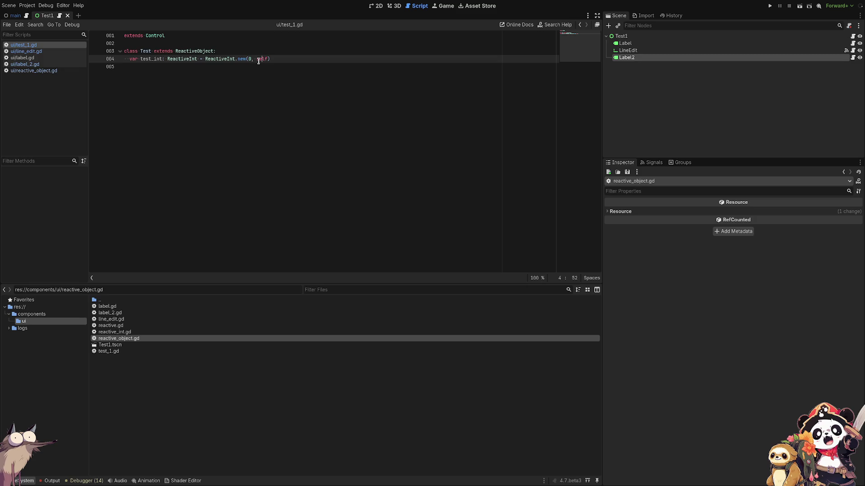
pyautogui.click(236, 68)
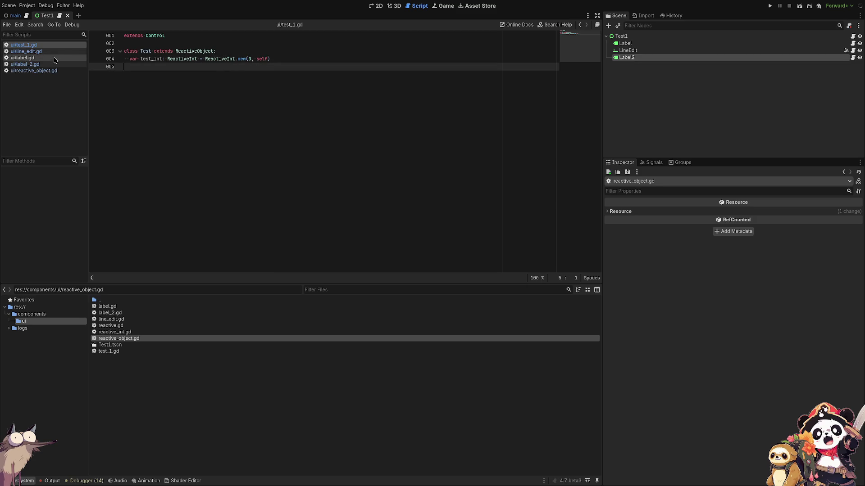
# Check the test_int assignment in line_edit.gd, then move through label.gd to label_2.gd.
pyautogui.click(26, 51)
pyautogui.click(176, 83)
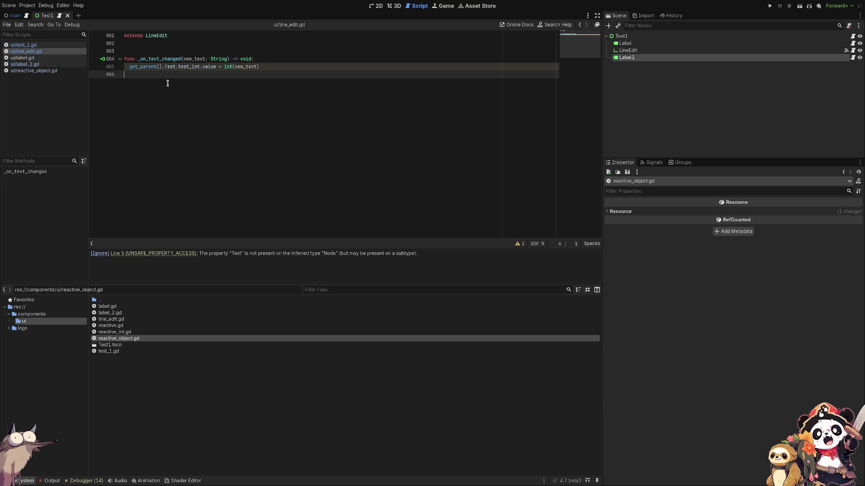
pyautogui.doubleClick(187, 67)
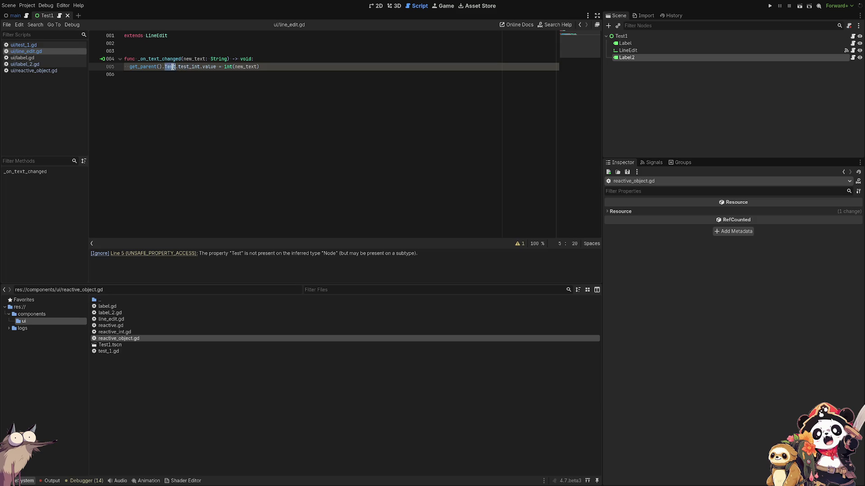
pyautogui.click(176, 80)
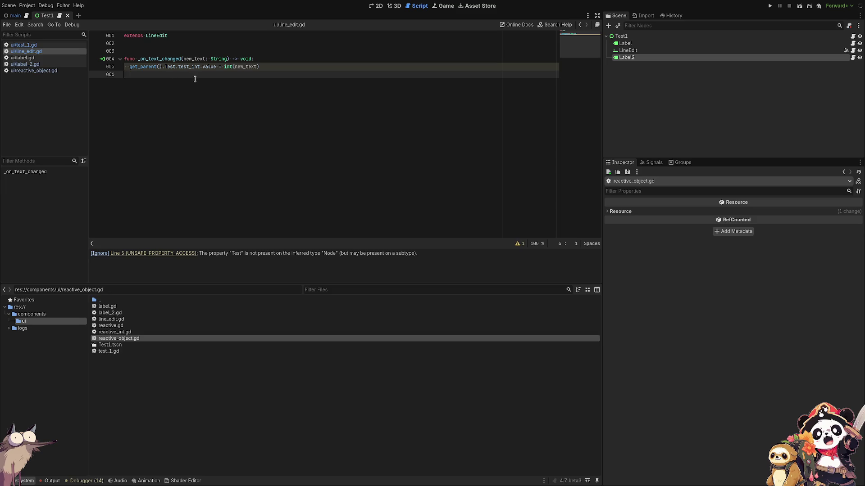
pyautogui.hotkey('ctrl', 'shift', '.')
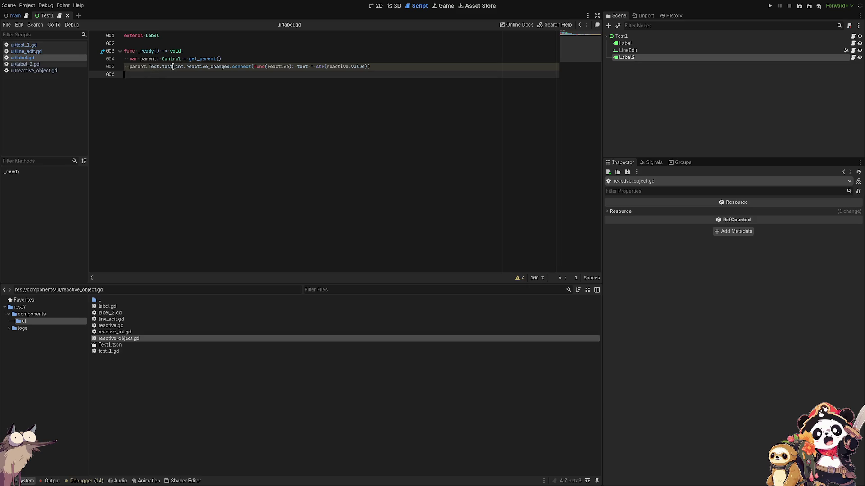
pyautogui.click(24, 64)
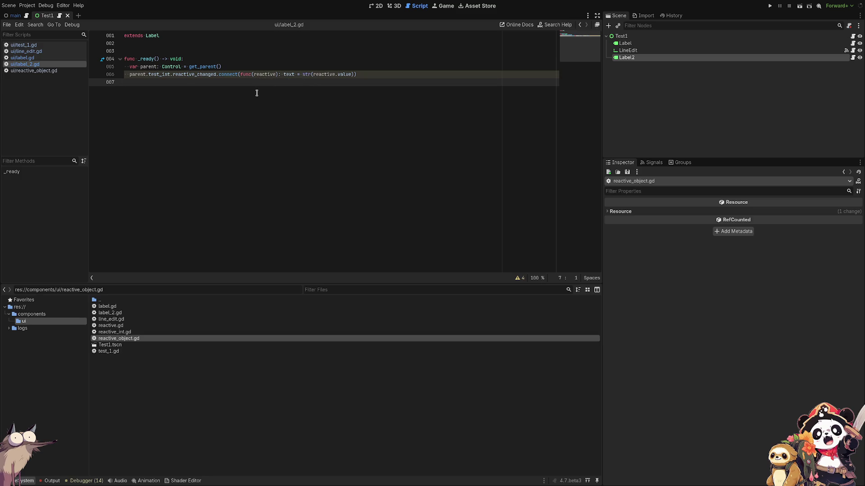
# Replace test_int with Test in label_2.gd's connect line and save.
pyautogui.doubleClick(158, 74)
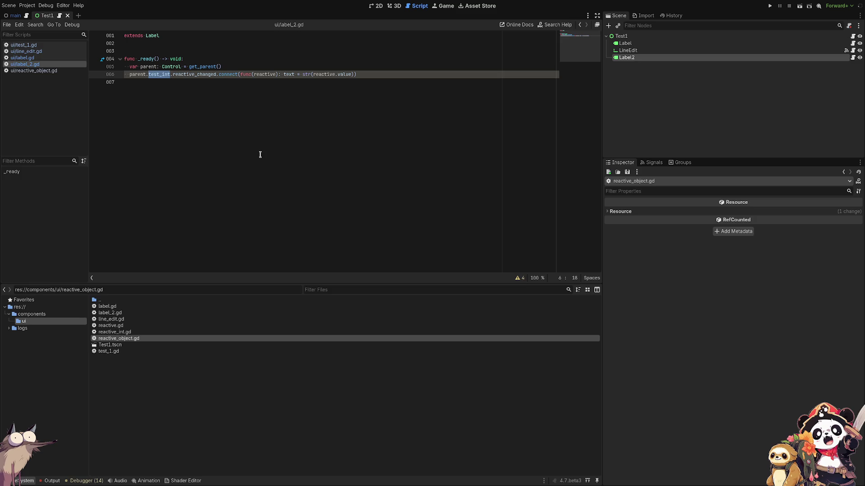
pyautogui.write('Test')
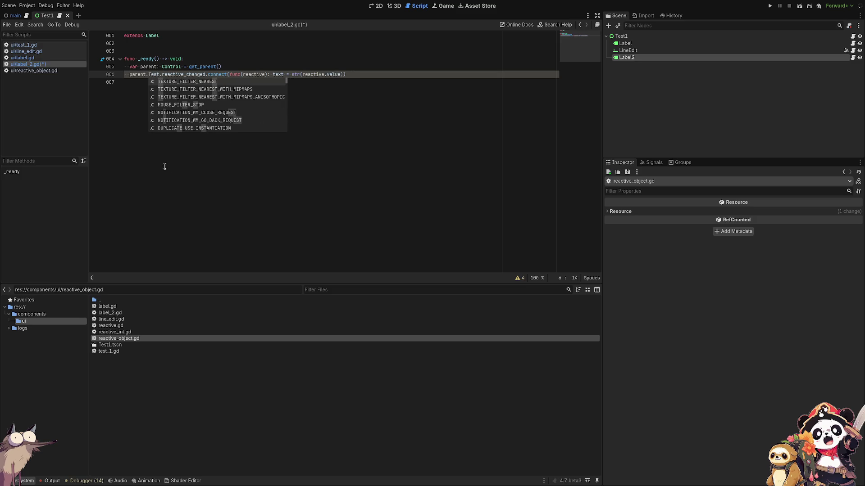
pyautogui.doubleClick(182, 74)
pyautogui.press('BackSpace')
pyautogui.press('BackSpace')
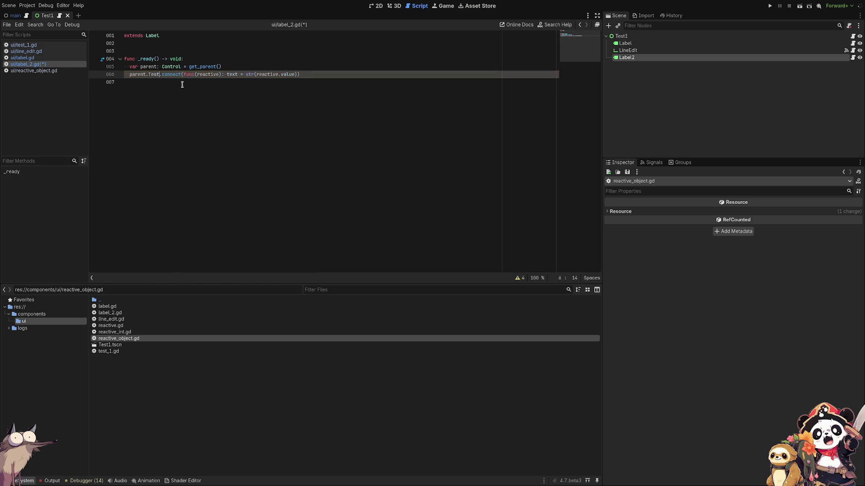
pyautogui.click(182, 84)
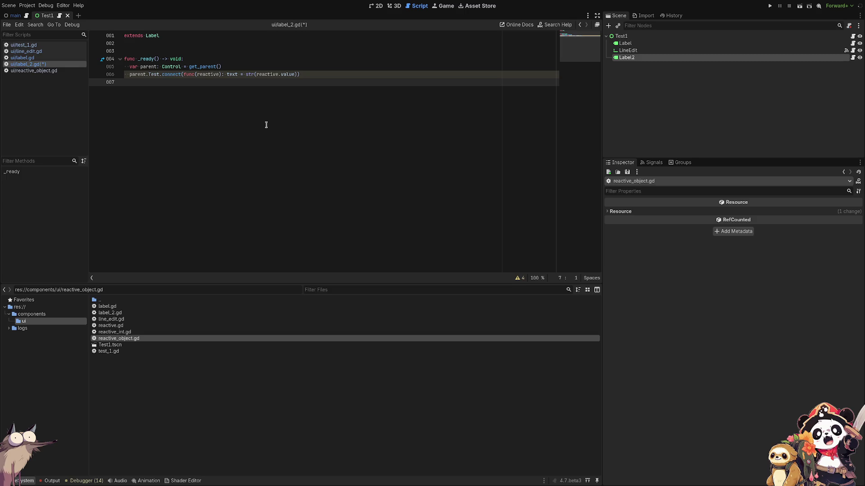
pyautogui.hotkey('ctrl', 'z')
pyautogui.hotkey('ctrl', 'z')
pyautogui.hotkey('ctrl', 'z')
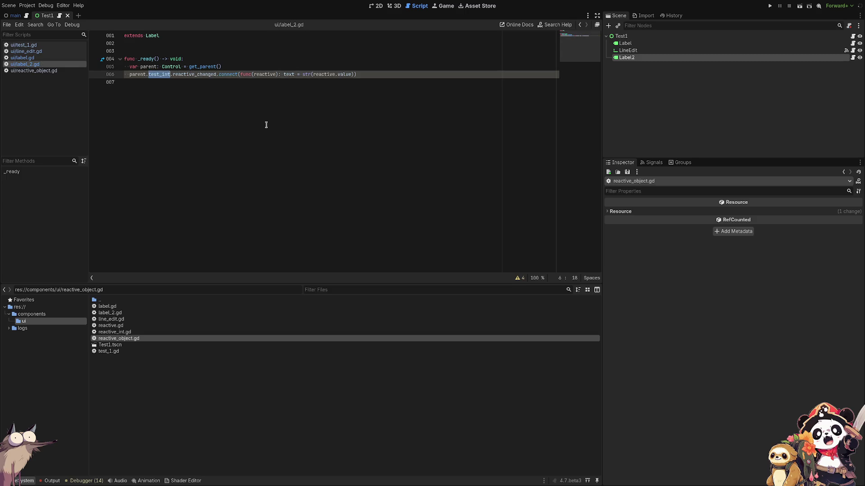
pyautogui.write('Test')
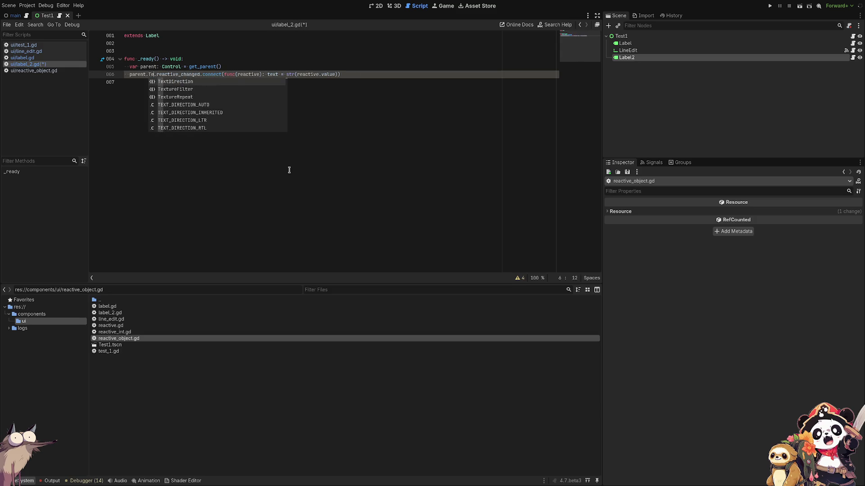
pyautogui.hotkey('ctrl', 's')
pyautogui.click(334, 124)
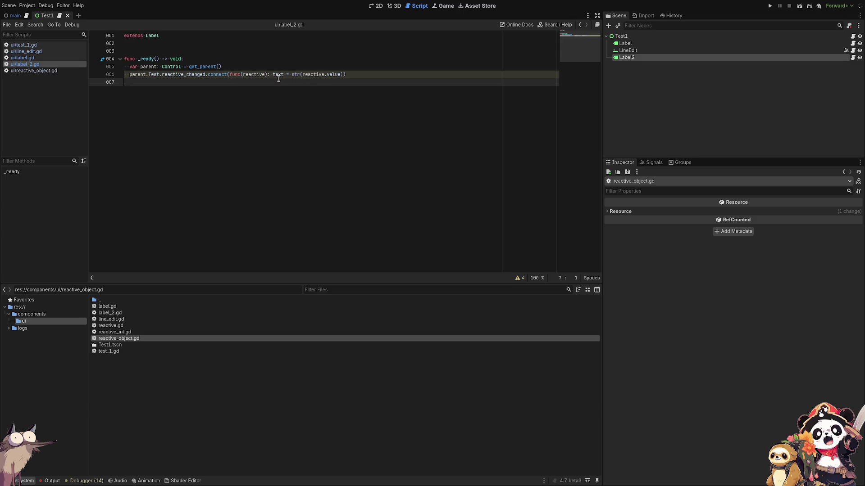
# Add a 'var count: int = 0' declaration near the top of label_2.gd and save.
pyautogui.click(292, 75)
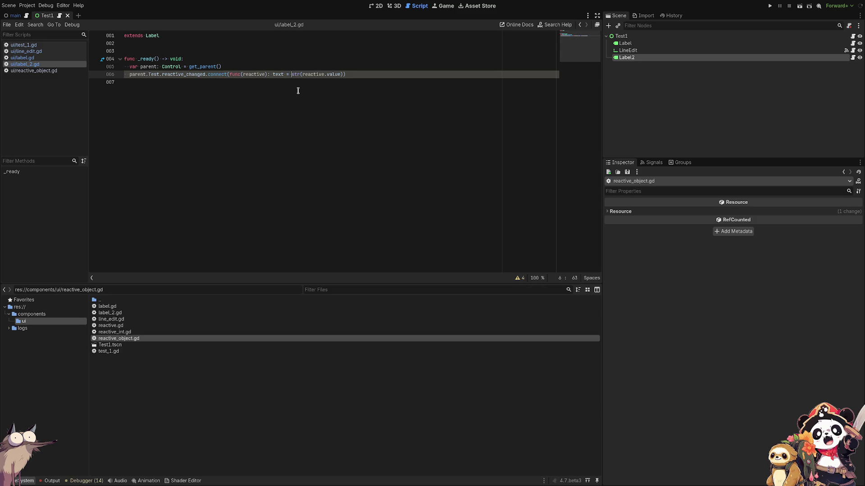
pyautogui.click(184, 51)
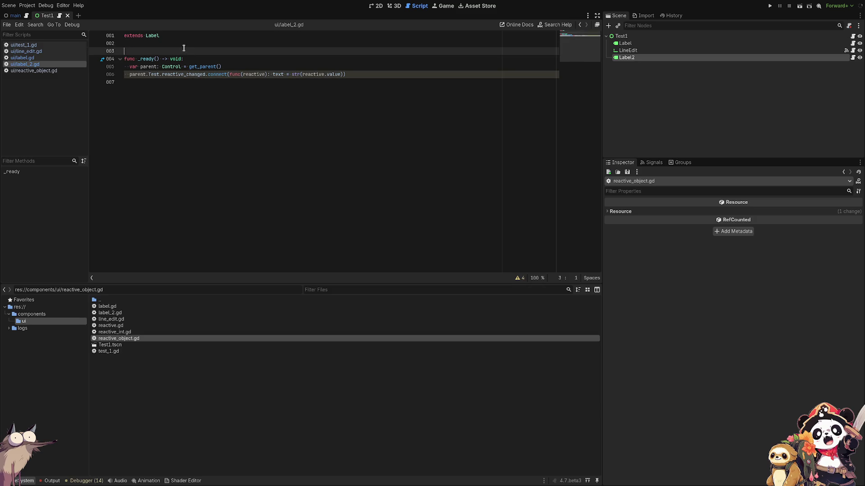
pyautogui.click(189, 47)
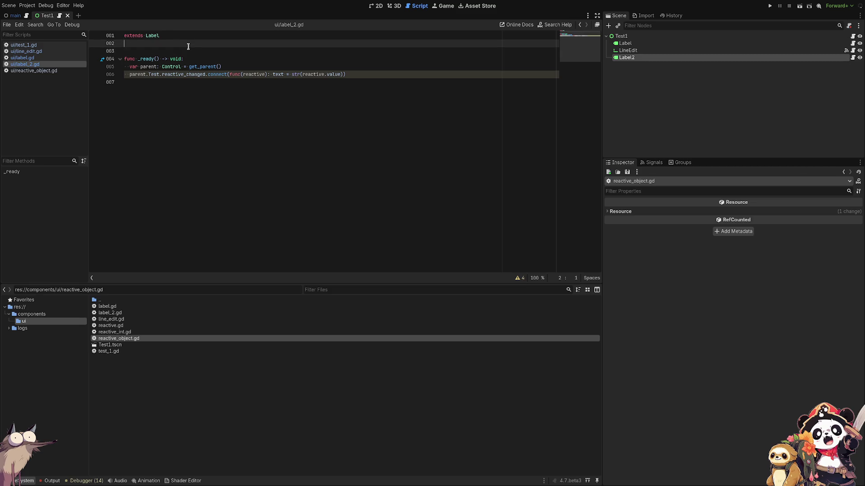
pyautogui.press('Return')
pyautogui.write('var count: int = ')
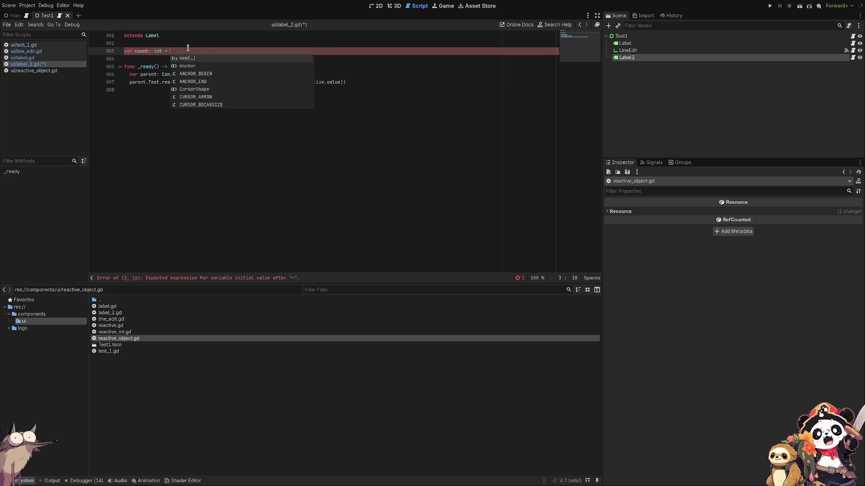
pyautogui.write('0')
pyautogui.hotkey('ctrl', 's')
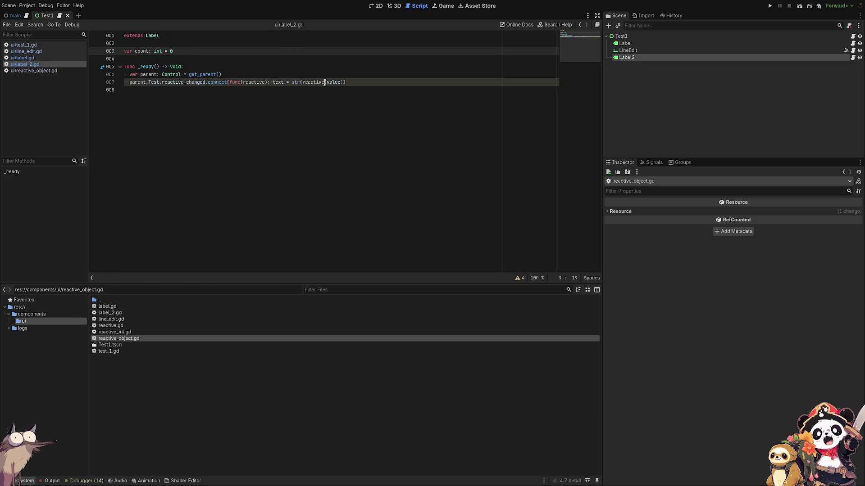
# Insert count+=1 before the text assignment inside the lambda and save.
pyautogui.click(336, 83)
pyautogui.doubleClick(336, 83)
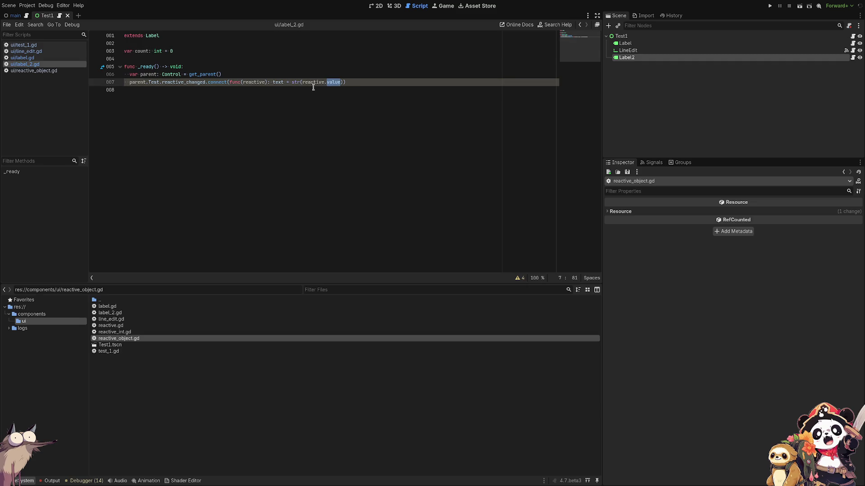
pyautogui.click(273, 82)
pyautogui.write('count')
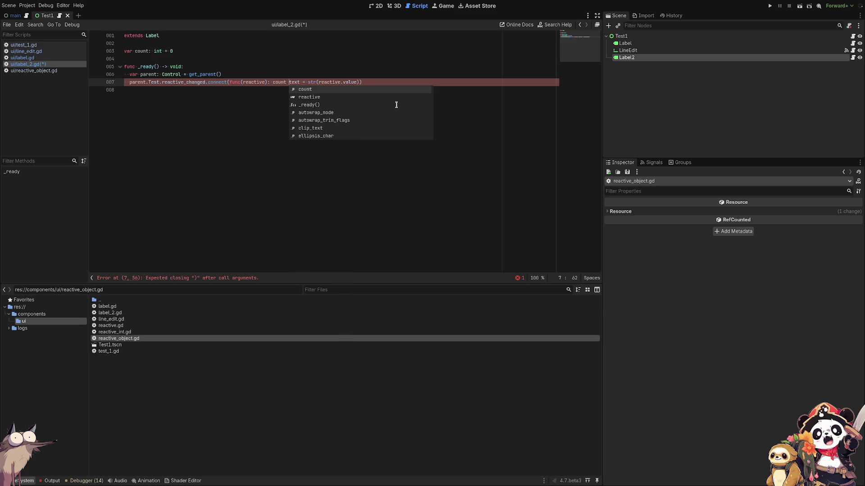
pyautogui.press('BackSpace')
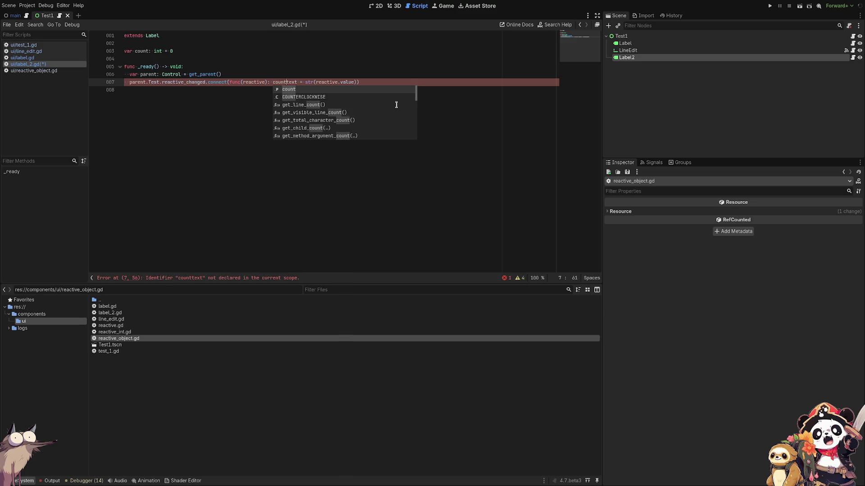
pyautogui.write('++;')
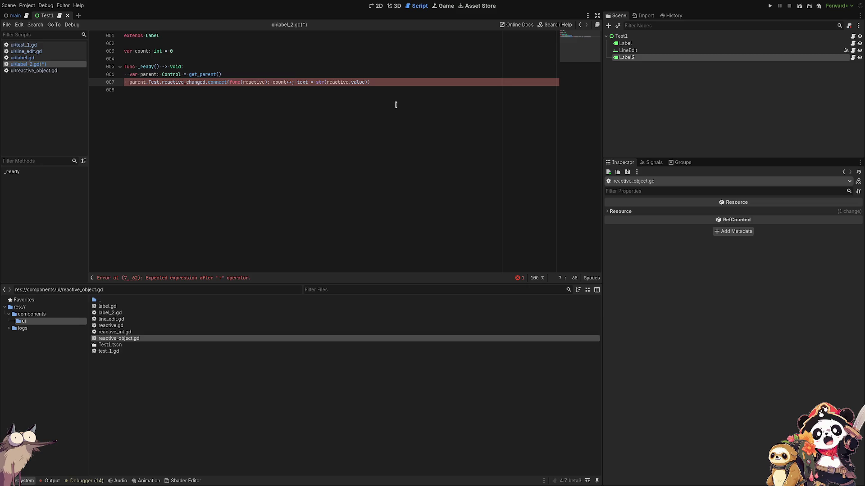
pyautogui.press('BackSpace')
pyautogui.write('1')
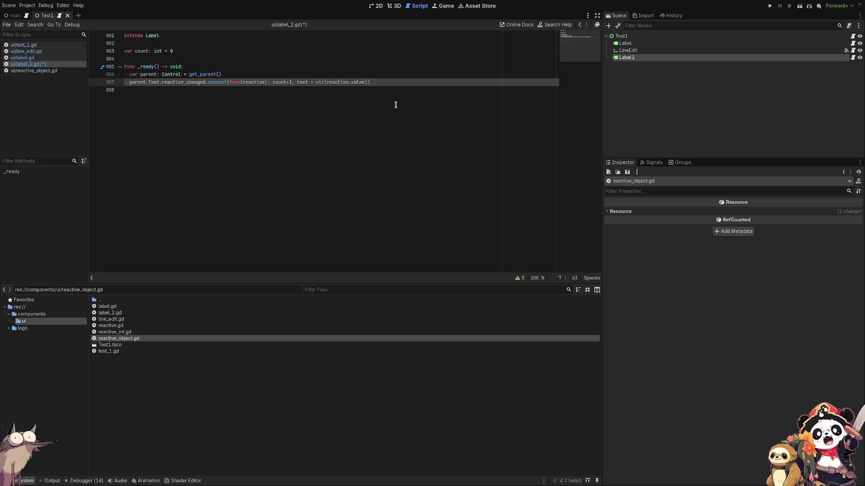
pyautogui.press('Left')
pyautogui.press('Left')
pyautogui.write('=')
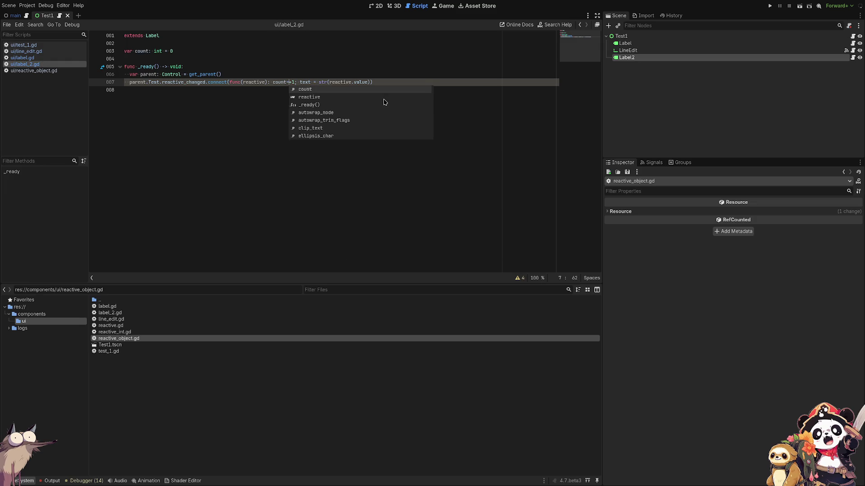
pyautogui.press('BackSpace')
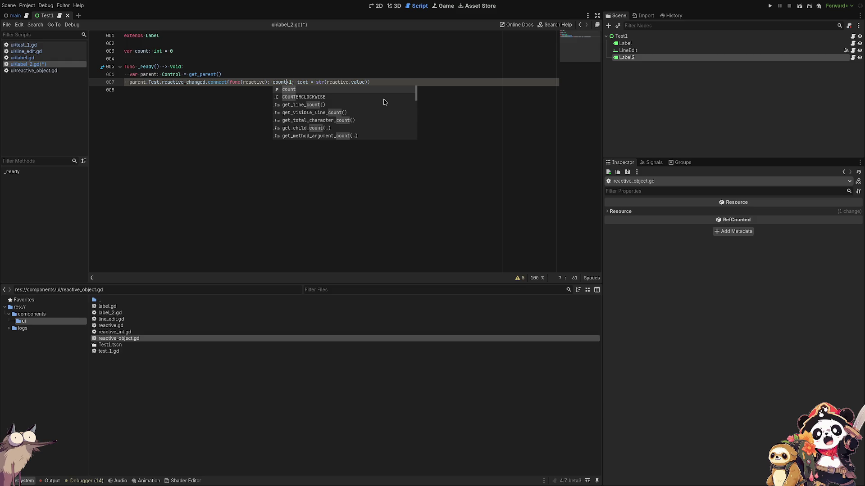
pyautogui.press('Right')
pyautogui.write('=')
pyautogui.hotkey('ctrl', 's')
pyautogui.click(265, 98)
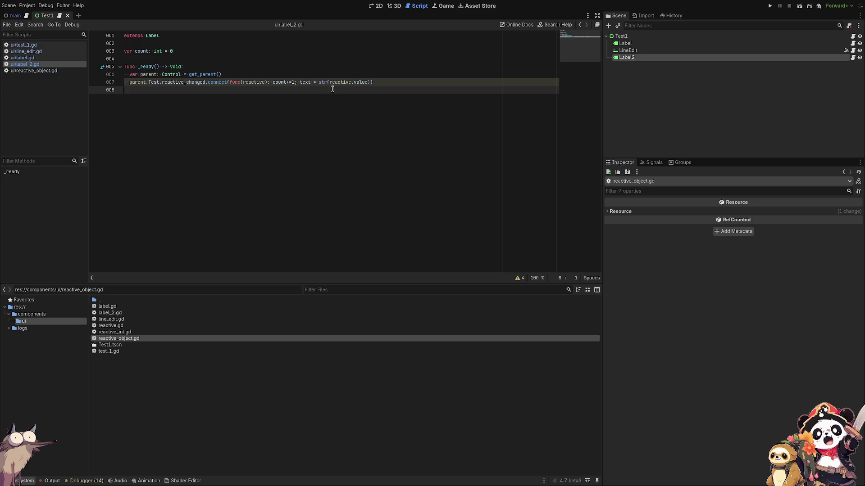
# Show str(count) instead of reactive.value, save, and run the project.
pyautogui.moveTo(367, 82); pyautogui.dragTo(329, 82)
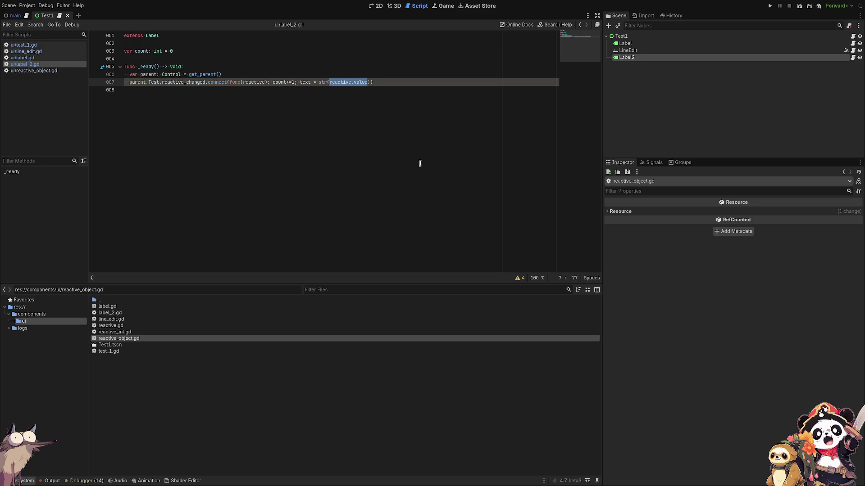
pyautogui.write('count')
pyautogui.hotkey('ctrl', 's')
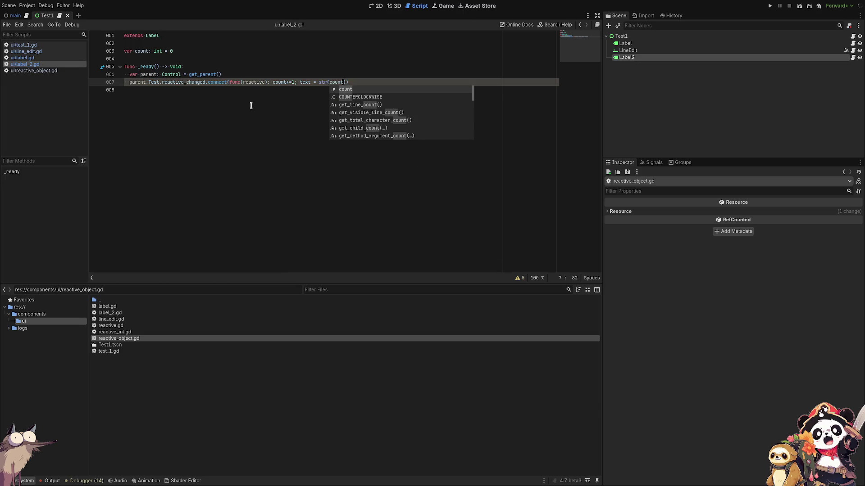
pyautogui.click(252, 105)
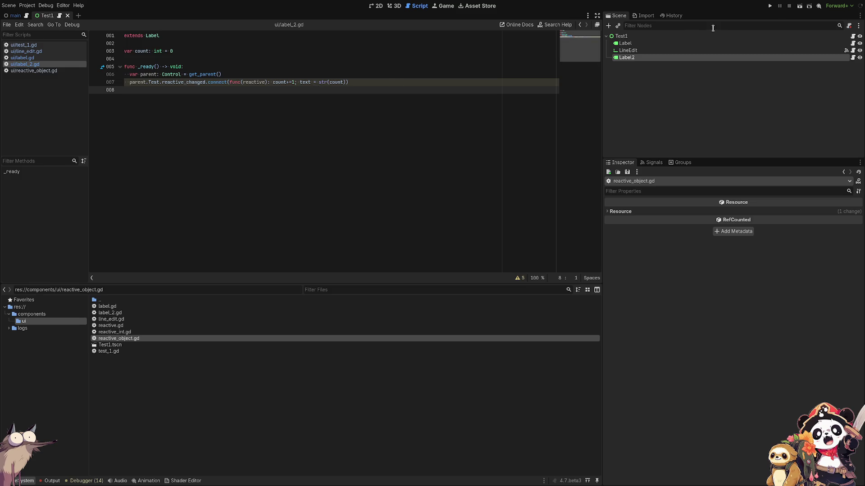
pyautogui.click(770, 6)
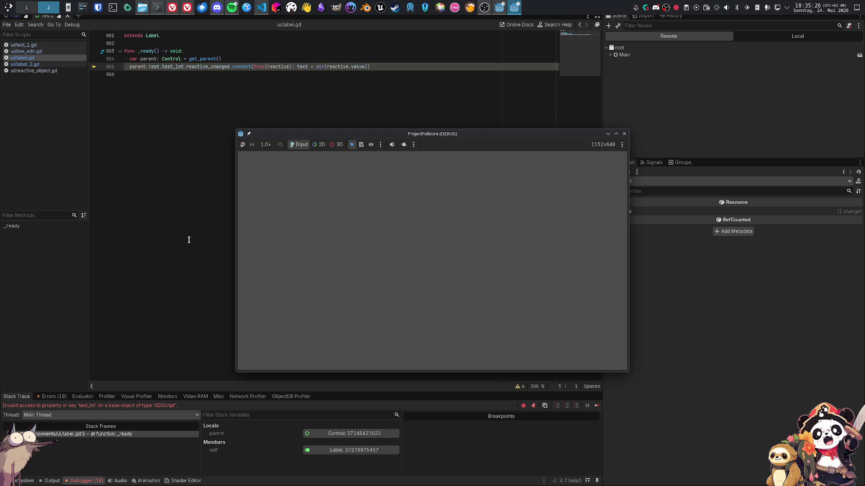
# Rename Test to test_object on label.gd line 5, save, and return to test_1.gd.
pyautogui.click(190, 114)
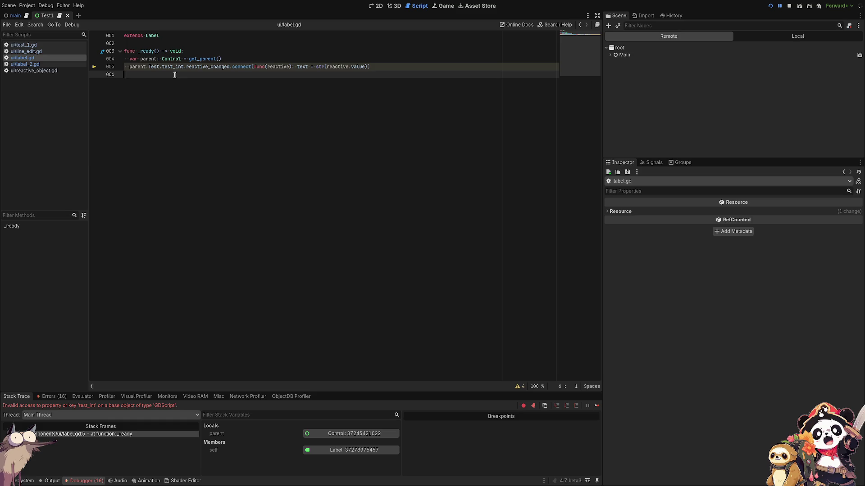
pyautogui.click(150, 67)
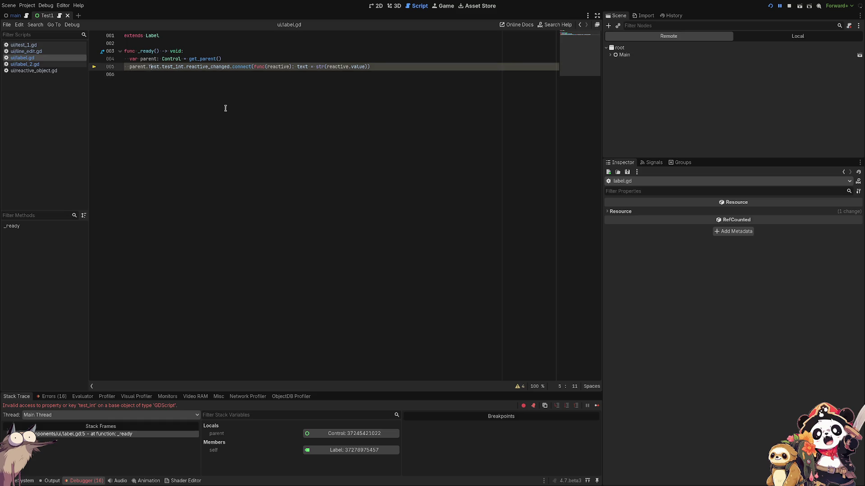
pyautogui.write('test')
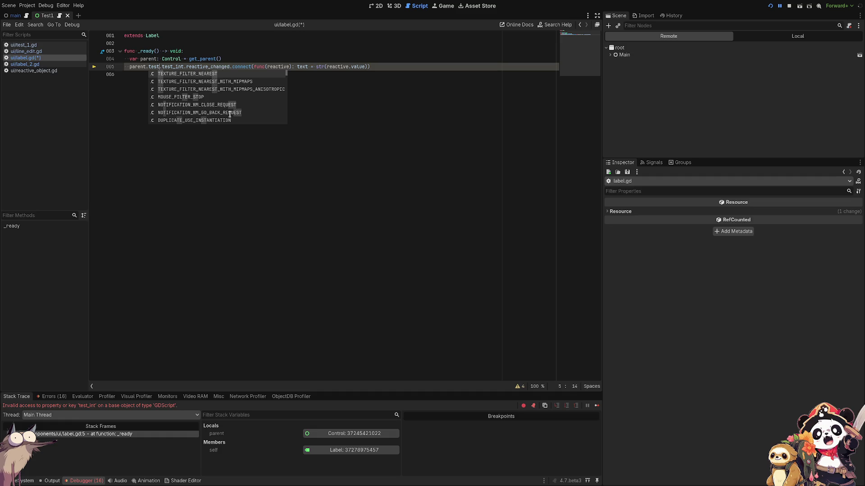
pyautogui.write('_0')
pyautogui.press('BackSpace')
pyautogui.write('object')
pyautogui.hotkey('ctrl', 's')
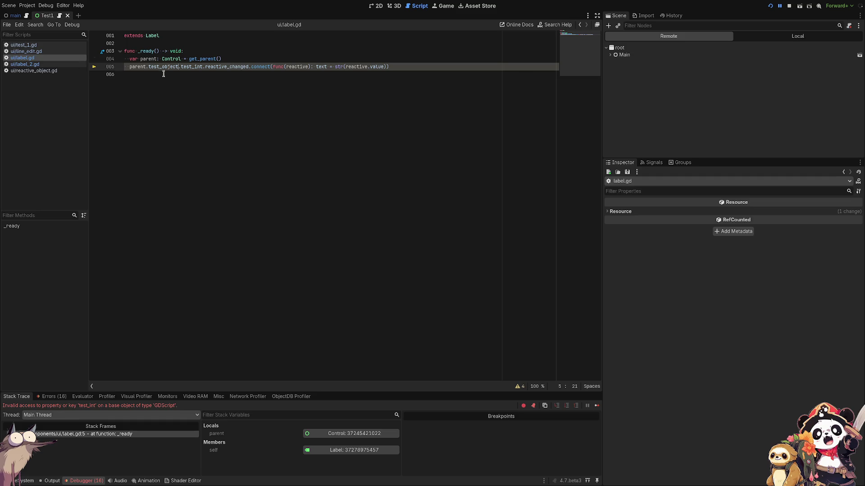
pyautogui.click(42, 45)
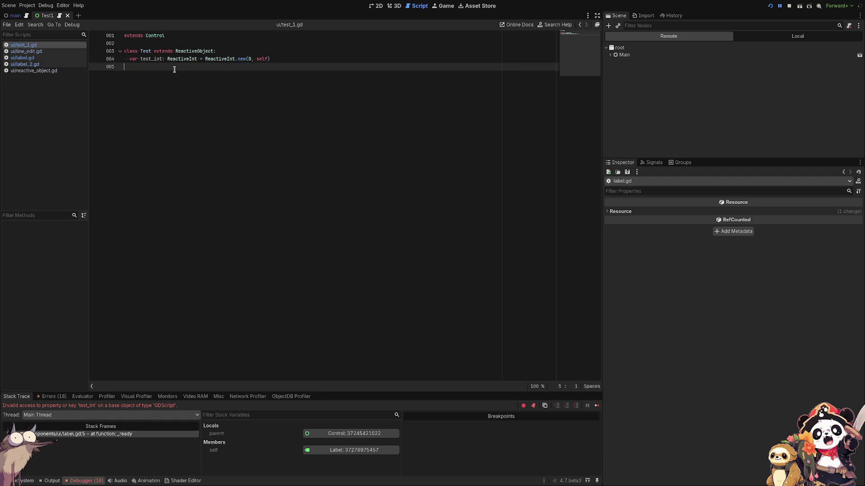
pyautogui.click(130, 59)
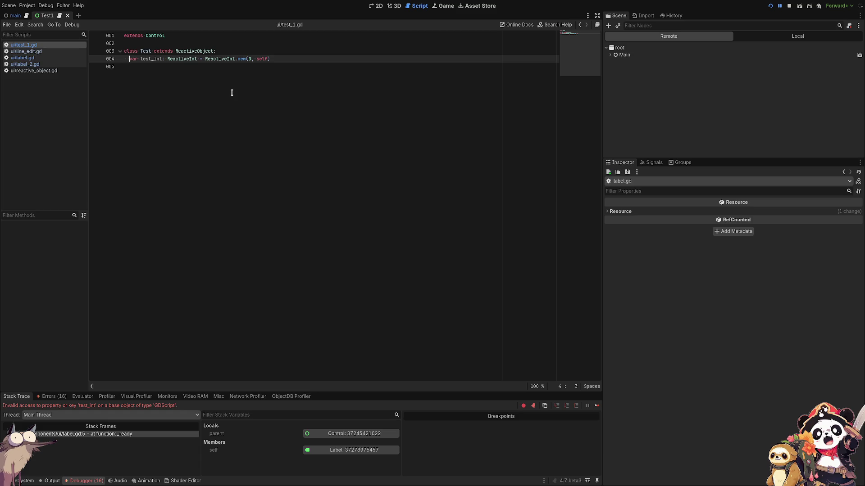
# Add line 'var test_object: Test = Test()' to test_1.gd, then open ReactiveObject's definition.
pyautogui.click(231, 93)
pyautogui.press('Return')
pyautogui.write('var ')
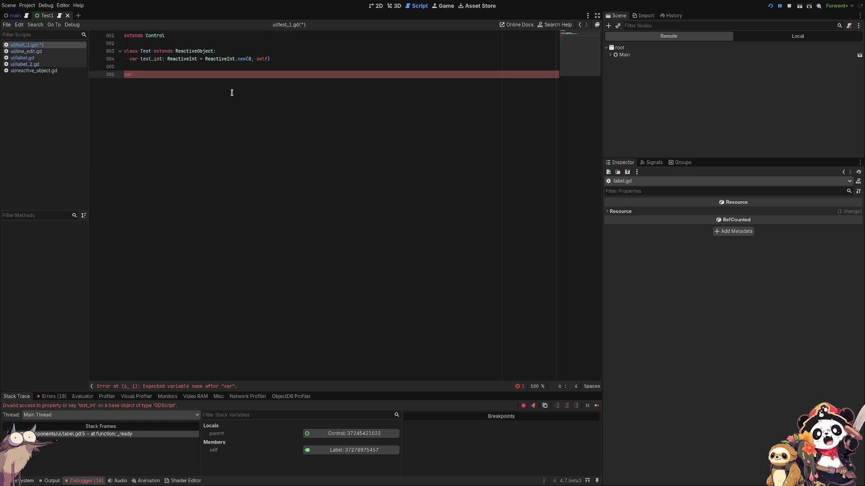
pyautogui.write('test_obj')
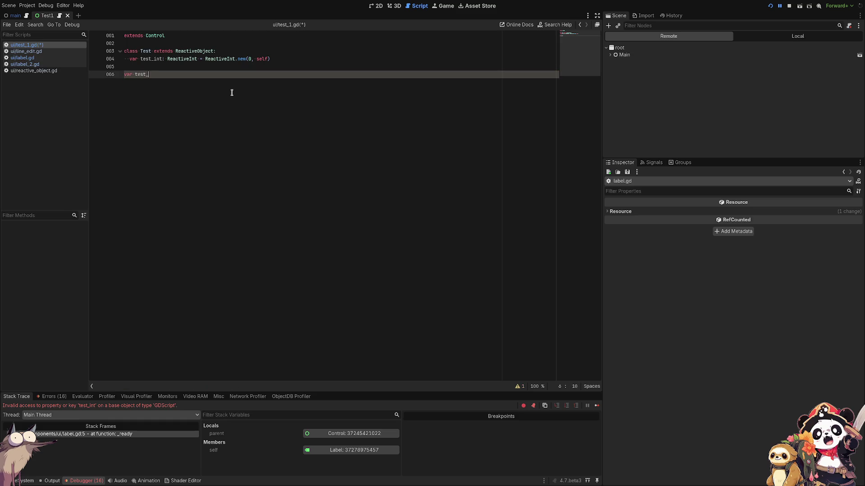
pyautogui.write('ect')
pyautogui.write(': React')
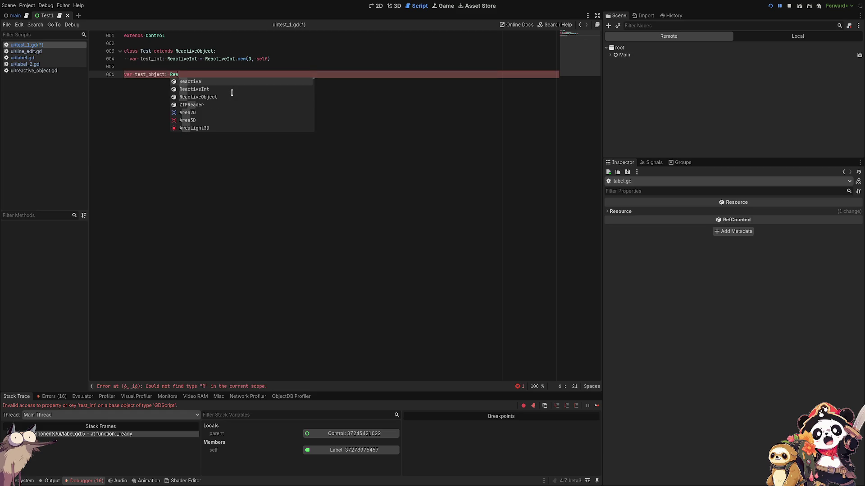
pyautogui.press('Down')
pyautogui.press('Down')
pyautogui.press('Return')
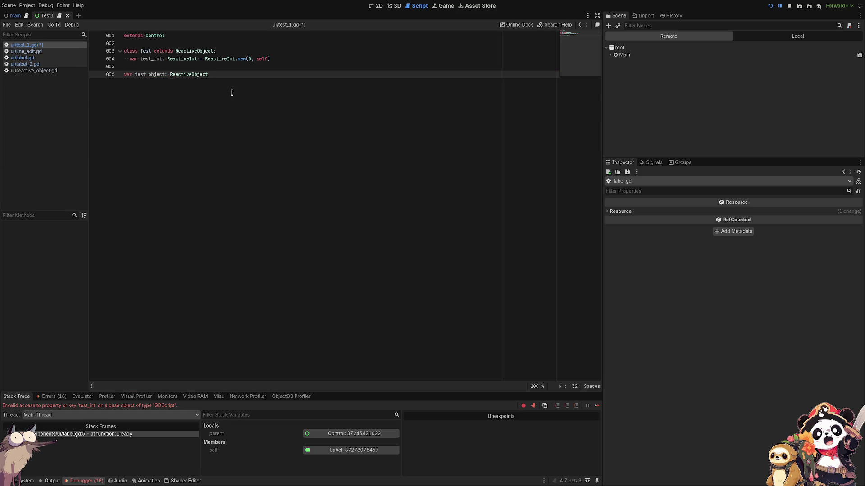
pyautogui.press('BackSpace')
pyautogui.press('BackSpace')
pyautogui.press('BackSpace')
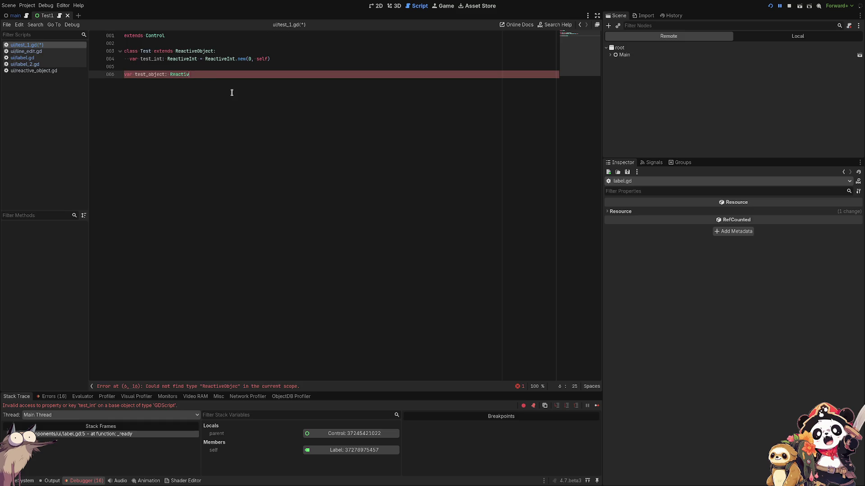
pyautogui.write('Test')
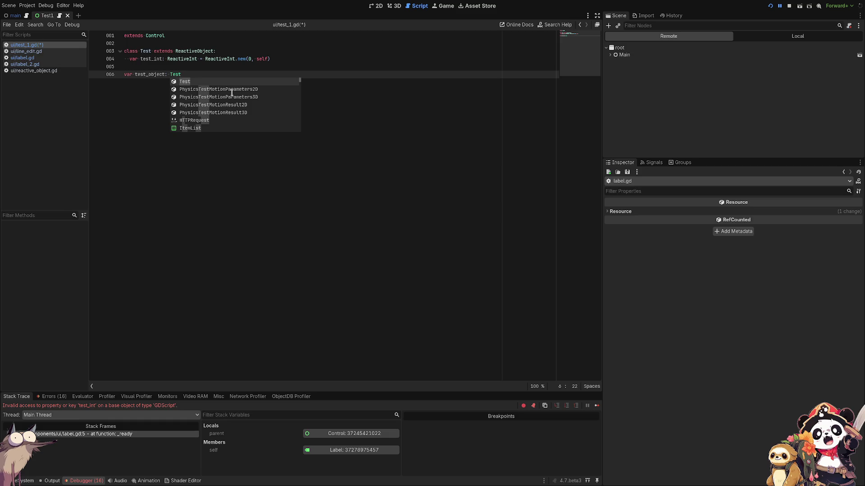
pyautogui.write(' = ')
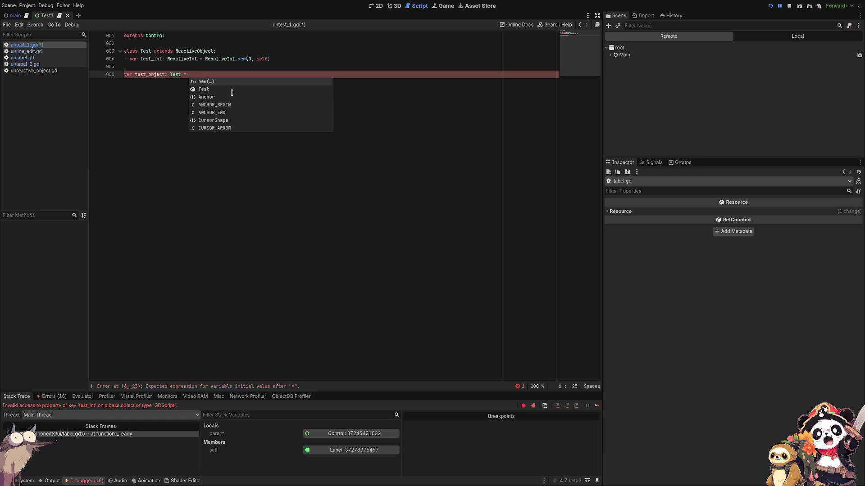
pyautogui.write('Rea')
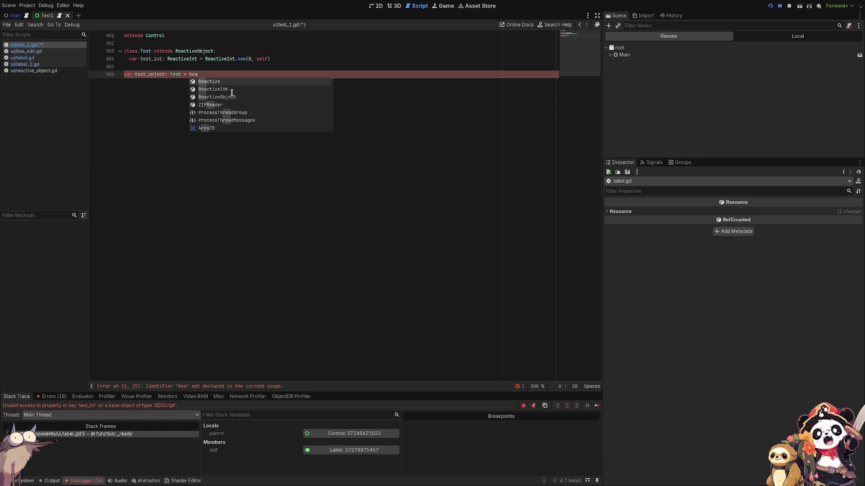
pyautogui.press('Down')
pyautogui.press('Down')
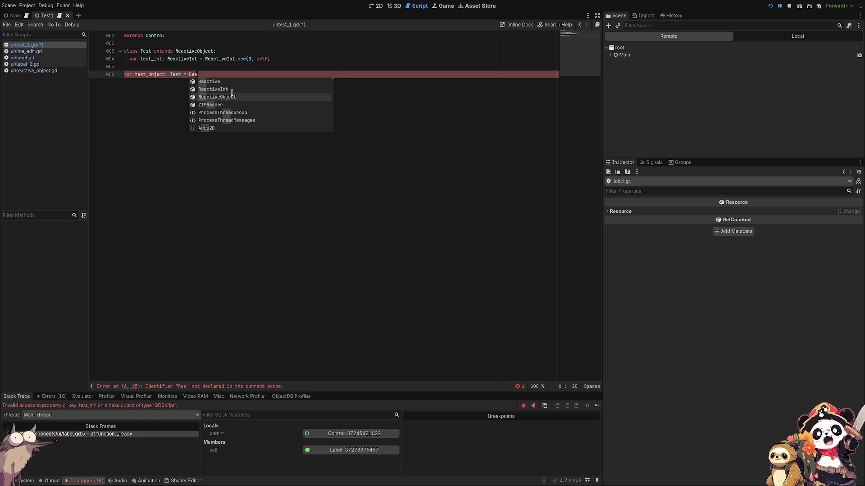
pyautogui.press('Return')
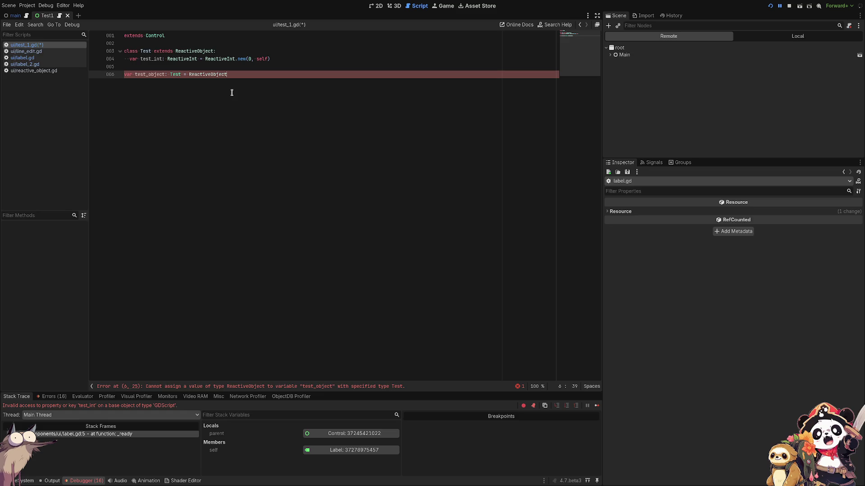
pyautogui.press('BackSpace')
pyautogui.press('BackSpace')
pyautogui.press('BackSpace')
pyautogui.write('Test(')
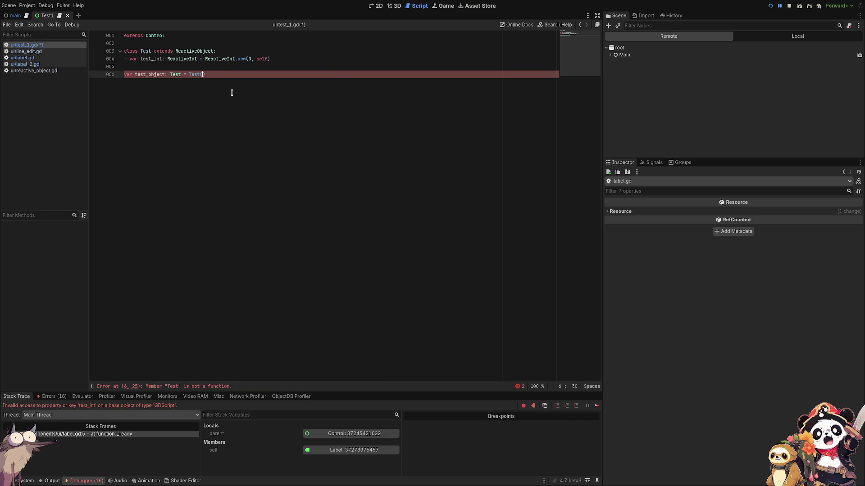
pyautogui.keyDown('ctrl'); pyautogui.click(194, 52); pyautogui.keyUp('ctrl')
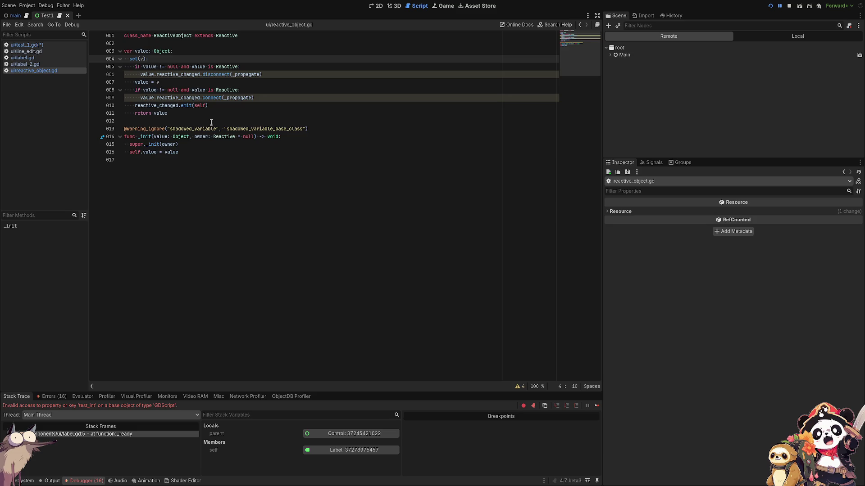
# Switch back to ui/test_1.gd and select the ReactiveObject base class name.
pyautogui.click(49, 45)
pyautogui.click(163, 68)
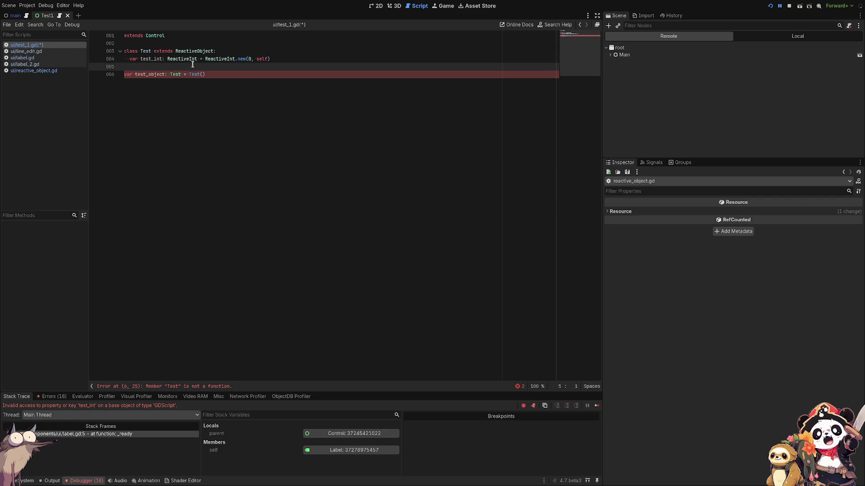
pyautogui.doubleClick(199, 51)
# Change test_object's initialiser on line 6 from Test() to Test.new().
pyautogui.click(183, 44)
pyautogui.doubleClick(141, 50)
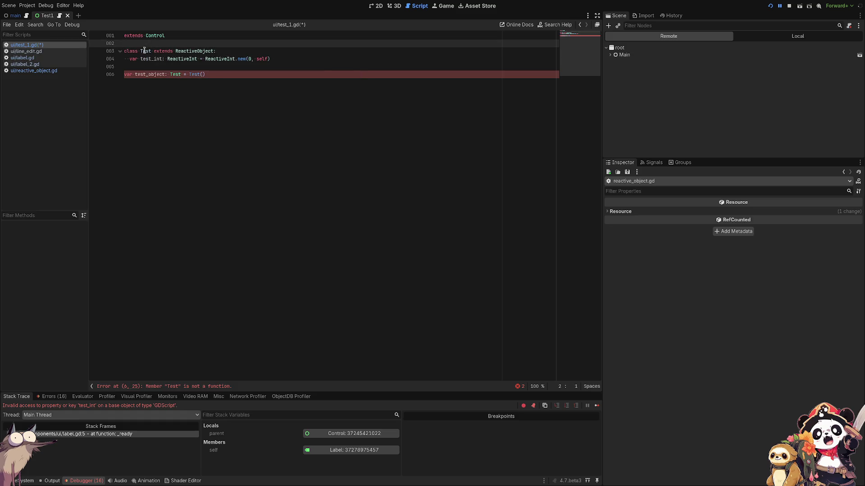
pyautogui.click(144, 59)
pyautogui.doubleClick(152, 59)
pyautogui.doubleClick(145, 51)
pyautogui.click(172, 43)
pyautogui.click(181, 67)
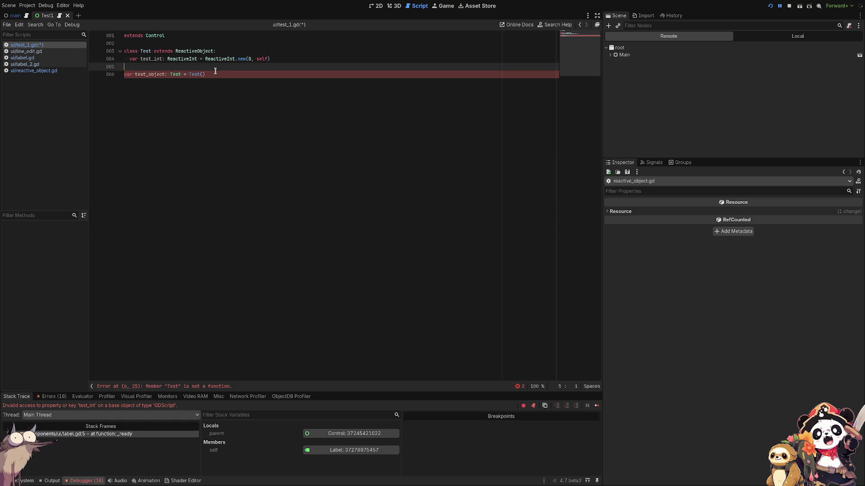
pyautogui.click(214, 74)
pyautogui.press('BackSpace')
pyautogui.press('BackSpace')
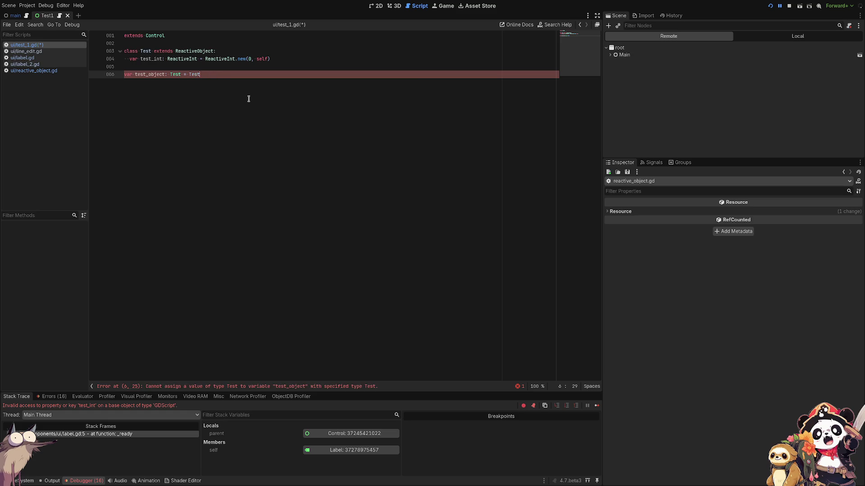
pyautogui.write('.new(')
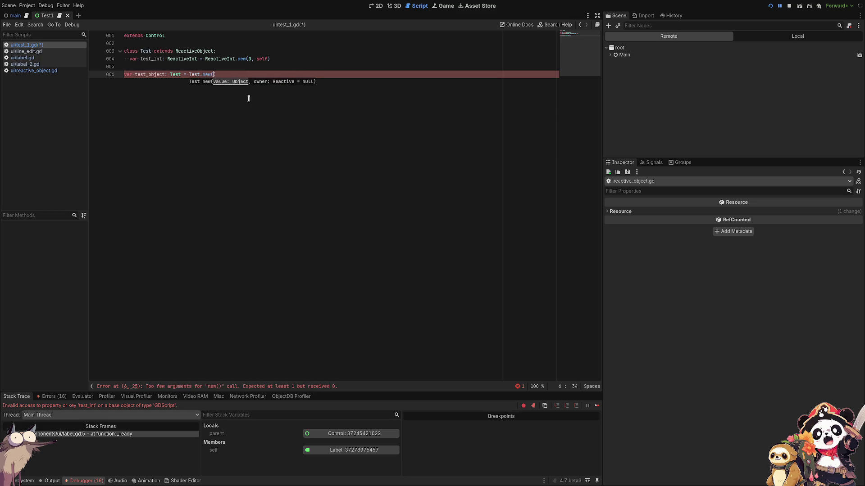
pyautogui.press('Right')
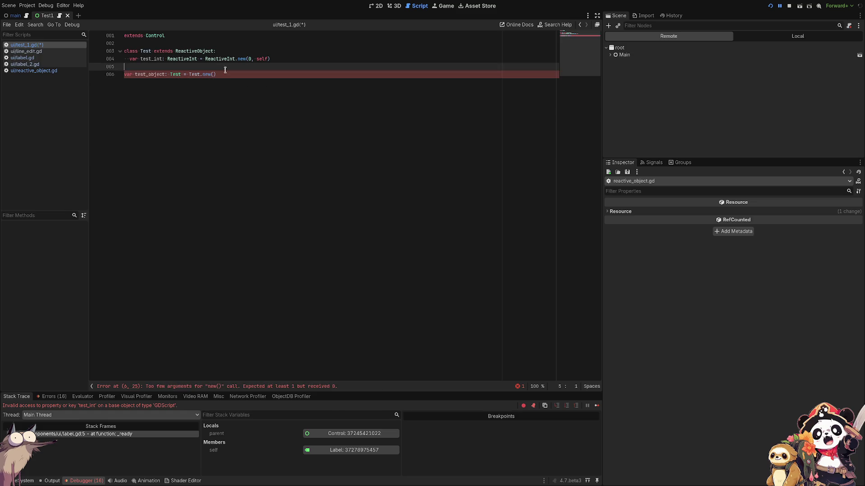